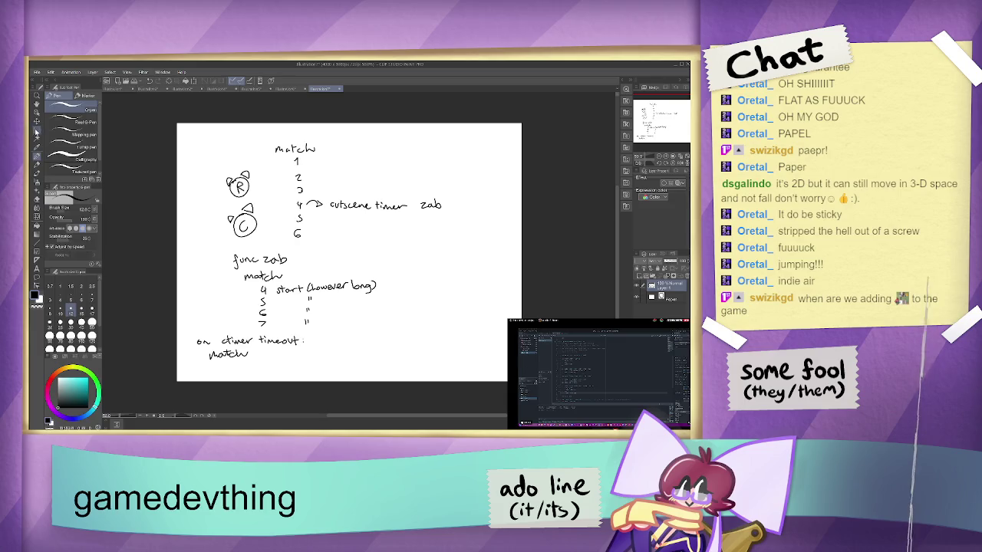
Step: Wipe the old match and timer notes off the canvas and drop the selection
{"action": "left_click", "coordinate": [36, 130]}
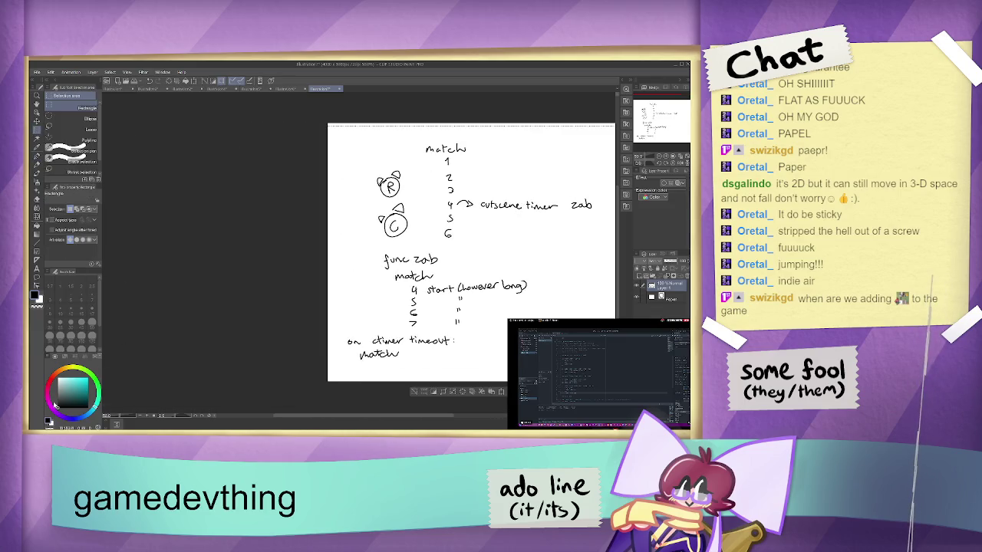
{"action": "key", "text": "Delete"}
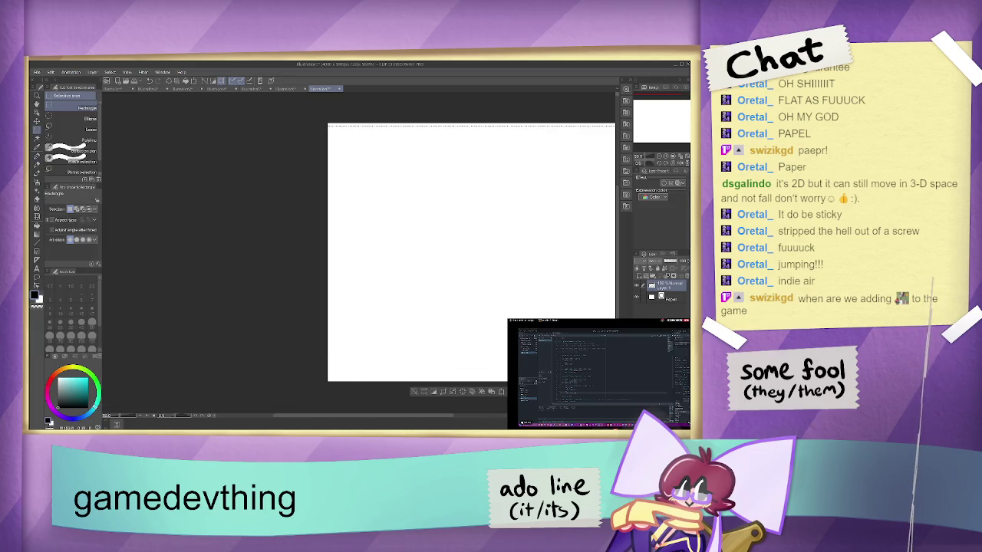
{"action": "key", "text": "ctrl+d"}
{"action": "left_click_drag", "start_coordinate": [406, 415], "coordinate": [444, 404]}
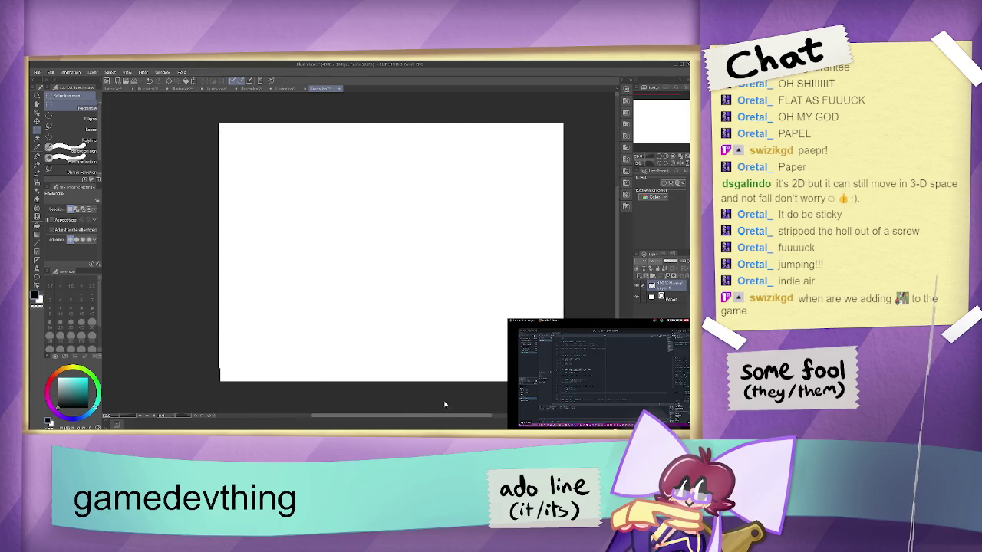
Step: Handwrite 'rat state' and 'ctimer' at the top left with the pen
{"action": "left_click", "coordinate": [36, 156]}
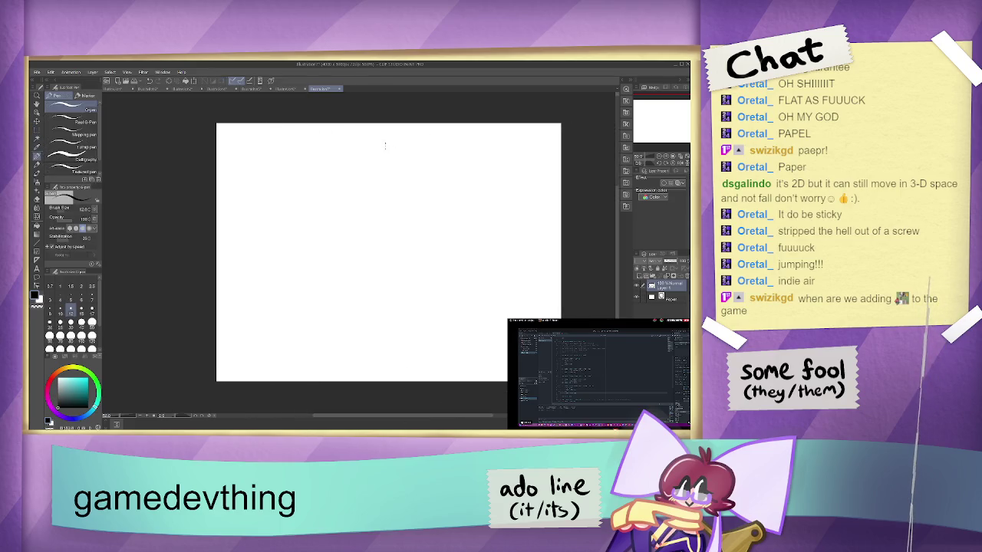
{"action": "left_click_drag", "start_coordinate": [341, 175], "coordinate": [345, 186]}
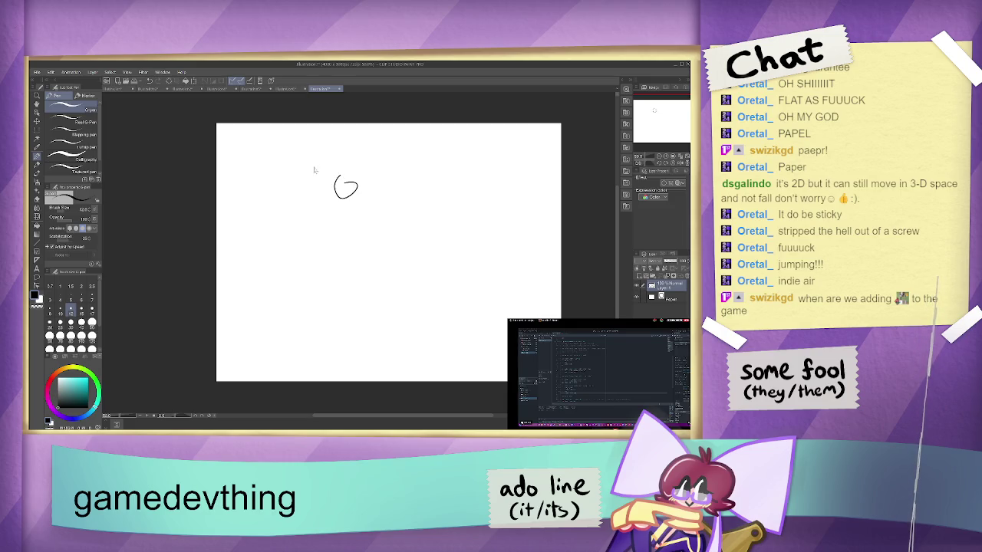
{"action": "key", "text": "ctrl+z"}
{"action": "left_click_drag", "start_coordinate": [237, 168], "coordinate": [251, 168]}
{"action": "mouse_move", "coordinate": [253, 157]}
{"action": "left_mouse_down"}
{"action": "mouse_move", "coordinate": [254, 167]}
{"action": "mouse_move", "coordinate": [273, 165]}
{"action": "left_mouse_up"}
{"action": "left_click_drag", "start_coordinate": [269, 160], "coordinate": [293, 167]}
{"action": "left_click_drag", "start_coordinate": [288, 160], "coordinate": [297, 160]}
{"action": "left_click_drag", "start_coordinate": [299, 164], "coordinate": [306, 164]}
{"action": "left_click_drag", "start_coordinate": [241, 190], "coordinate": [288, 185]}
{"action": "key", "text": "ctrl+z"}
{"action": "key", "text": "ctrl+z"}
{"action": "key", "text": "ctrl+z"}
{"action": "key", "text": "ctrl+z"}
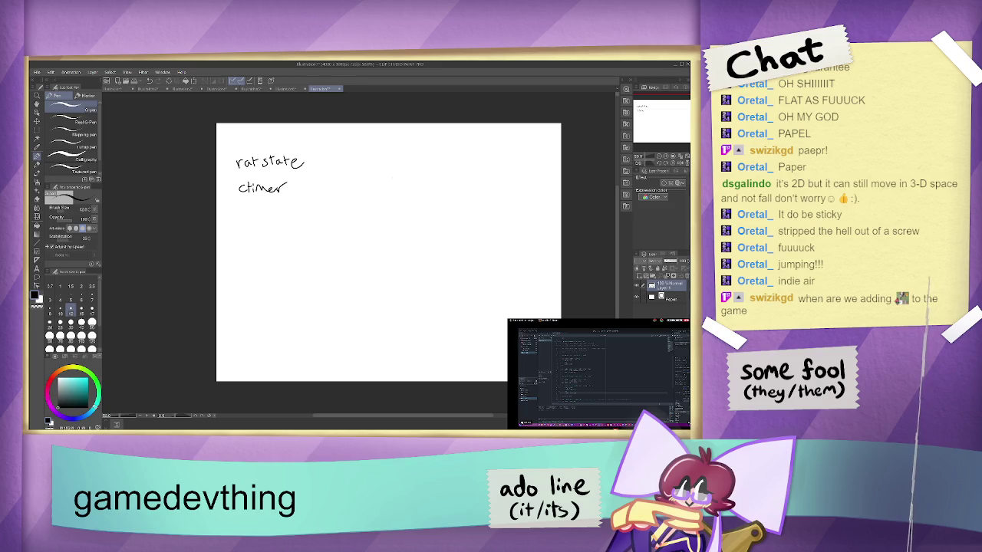
Step: Write '4' and 'pause regulartimer' to the right, then erase 'pause'
{"action": "left_click_drag", "start_coordinate": [365, 161], "coordinate": [372, 182]}
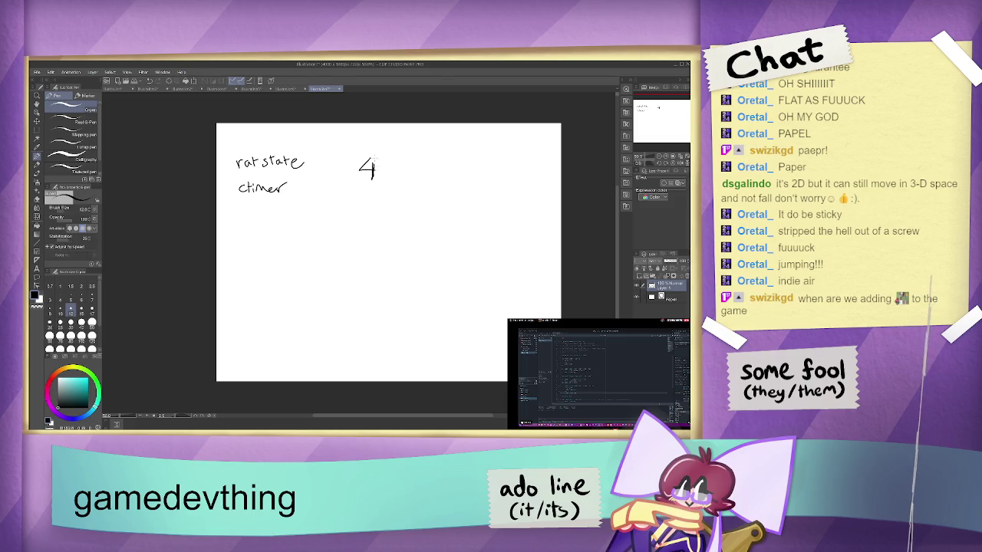
{"action": "key", "text": "ctrl+z"}
{"action": "left_click_drag", "start_coordinate": [373, 160], "coordinate": [374, 181]}
{"action": "key", "text": "ctrl+z"}
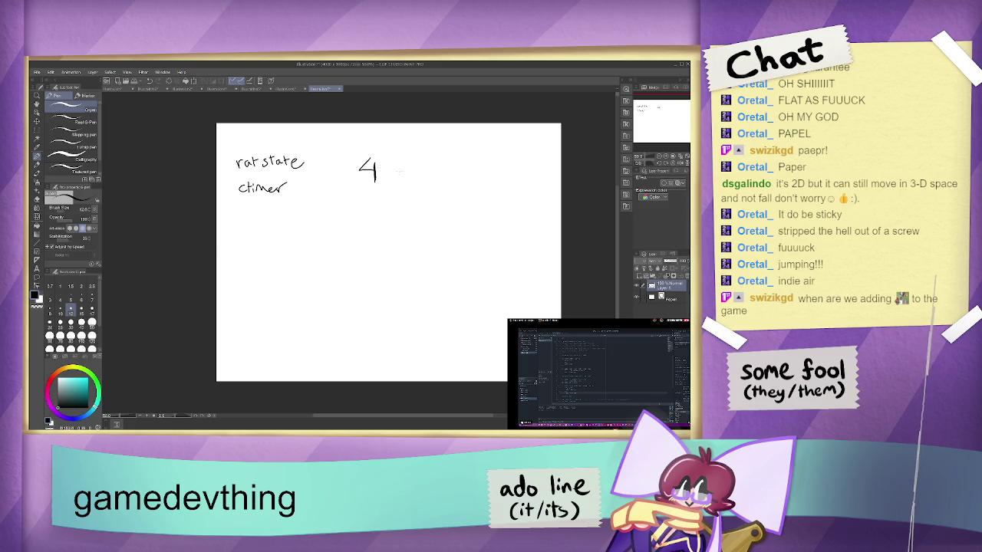
{"action": "mouse_move", "coordinate": [394, 161]}
{"action": "left_mouse_down"}
{"action": "mouse_move", "coordinate": [394, 175]}
{"action": "mouse_move", "coordinate": [427, 167]}
{"action": "left_mouse_up"}
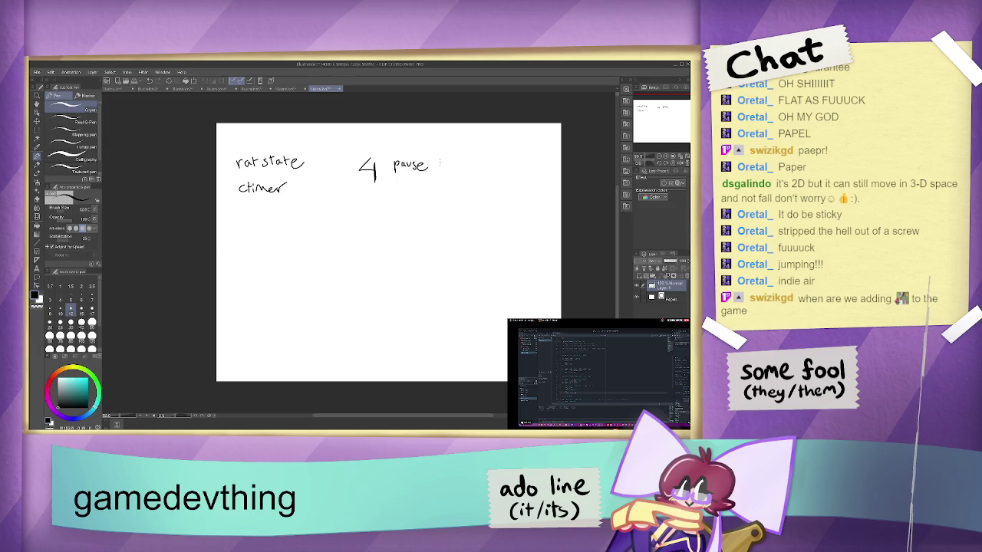
{"action": "left_click_drag", "start_coordinate": [435, 163], "coordinate": [441, 162]}
{"action": "left_click_drag", "start_coordinate": [442, 165], "coordinate": [471, 167]}
{"action": "left_click_drag", "start_coordinate": [474, 166], "coordinate": [490, 162]}
{"action": "left_click_drag", "start_coordinate": [490, 164], "coordinate": [511, 161]}
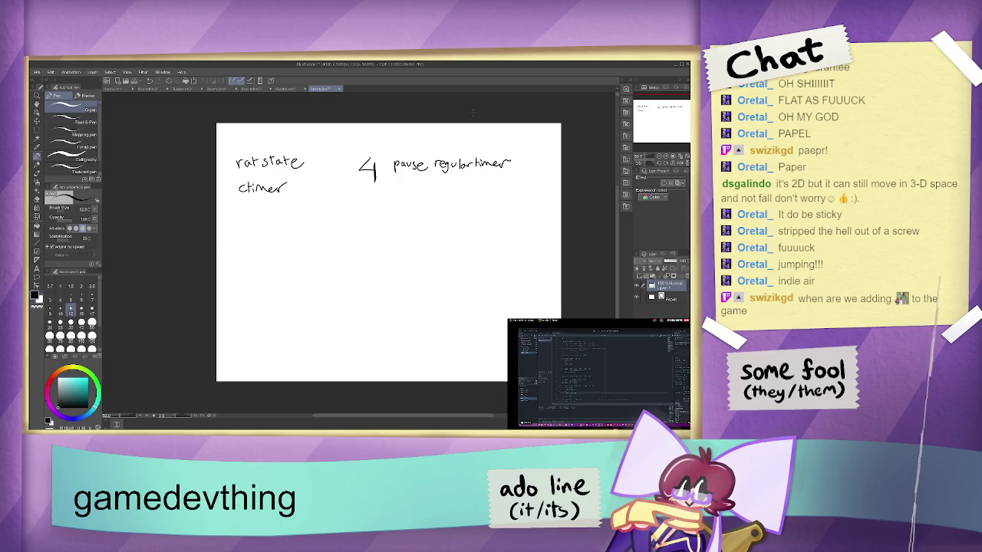
{"action": "mouse_move", "coordinate": [393, 178]}
{"action": "left_mouse_down"}
{"action": "mouse_move", "coordinate": [394, 162]}
{"action": "mouse_move", "coordinate": [427, 173]}
{"action": "left_mouse_up"}
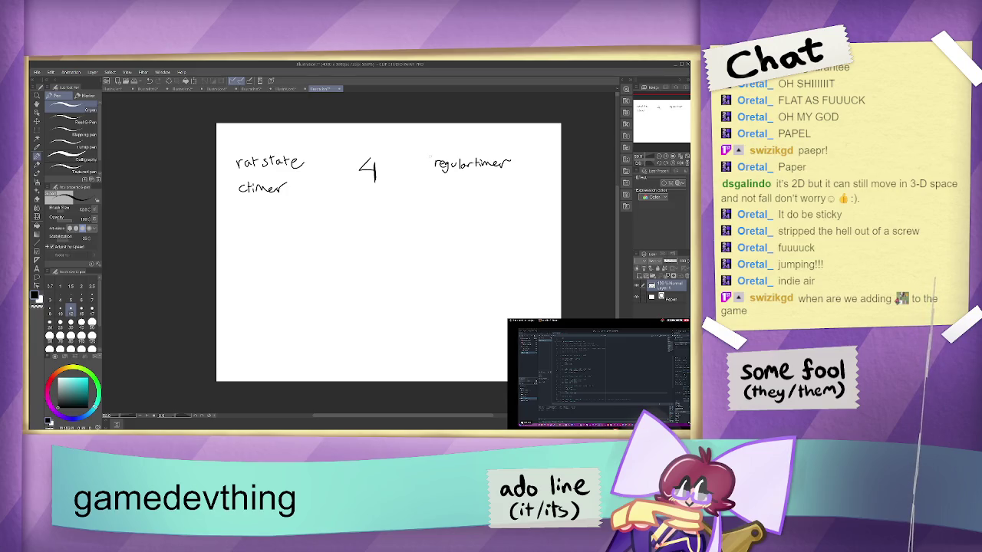
Step: Write 'stop' and 'func 4cutscene' beside the 4
{"action": "mouse_move", "coordinate": [400, 157]}
{"action": "left_mouse_down"}
{"action": "mouse_move", "coordinate": [394, 166]}
{"action": "mouse_move", "coordinate": [412, 159]}
{"action": "mouse_move", "coordinate": [417, 168]}
{"action": "left_mouse_up"}
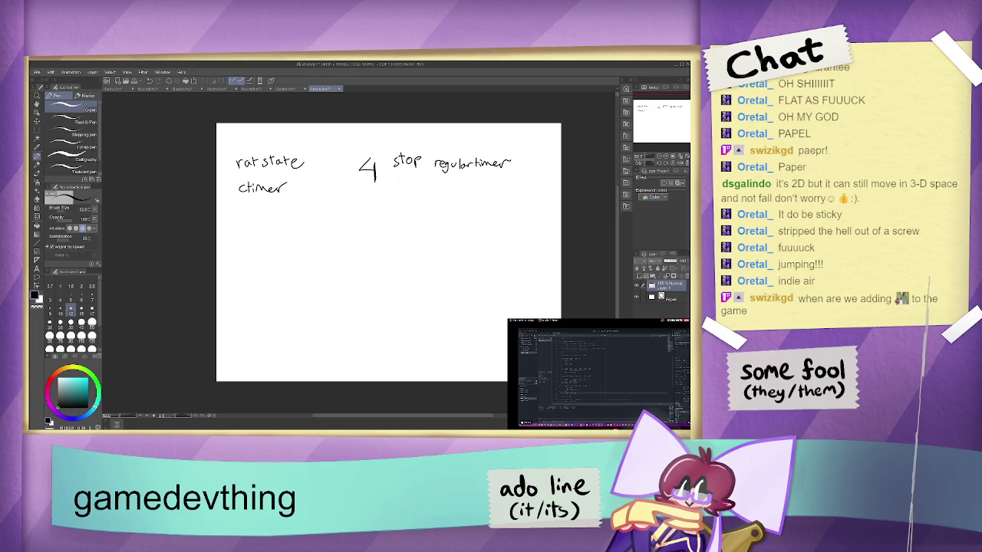
{"action": "mouse_move", "coordinate": [396, 173]}
{"action": "left_mouse_down"}
{"action": "mouse_move", "coordinate": [392, 190]}
{"action": "mouse_move", "coordinate": [451, 188]}
{"action": "left_mouse_up"}
{"action": "left_click_drag", "start_coordinate": [448, 181], "coordinate": [454, 181]}
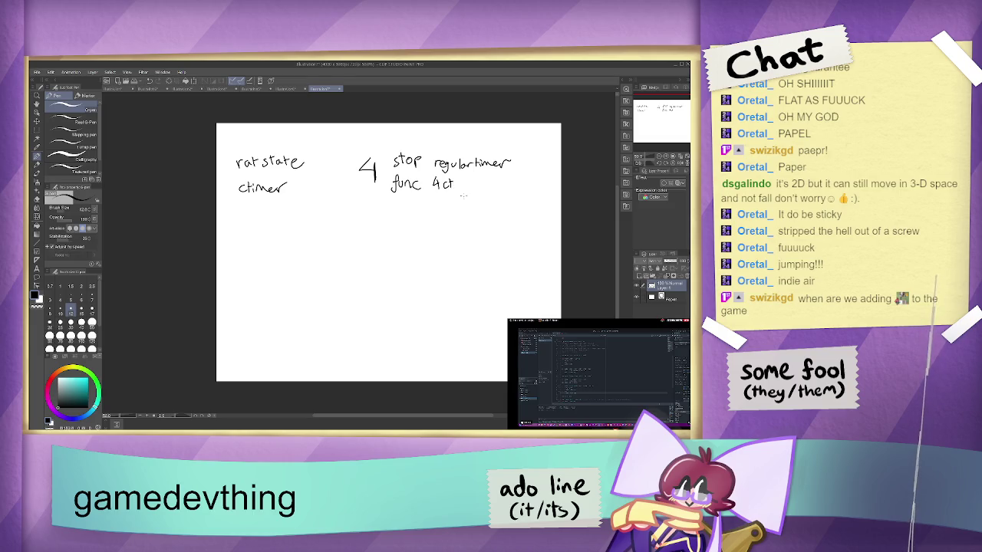
{"action": "key", "text": "ctrl+z"}
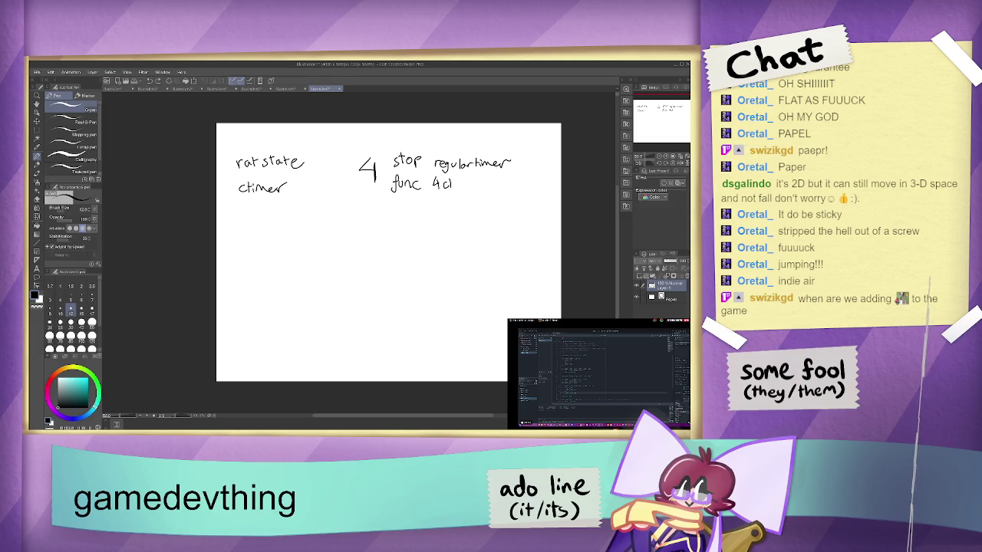
{"action": "key", "text": "ctrl+z"}
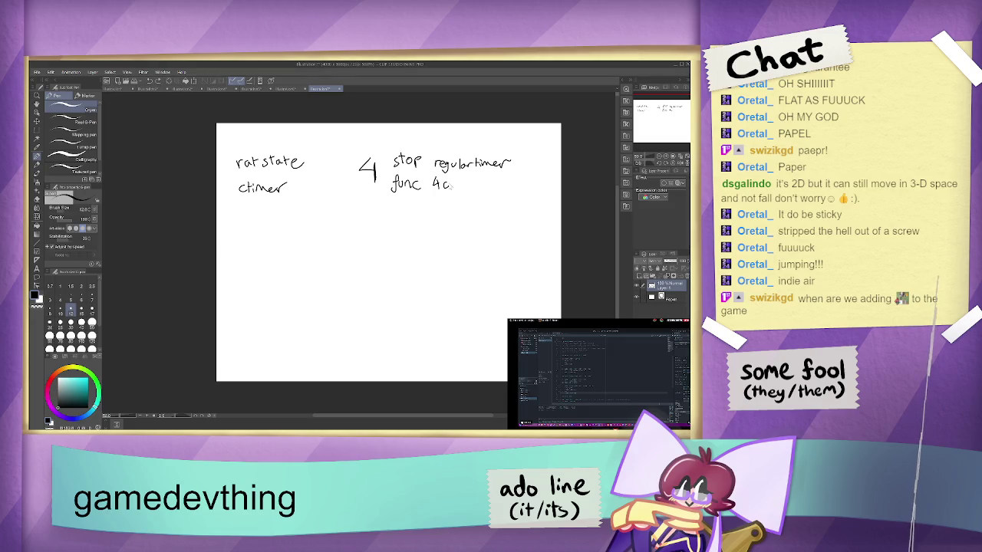
{"action": "left_click_drag", "start_coordinate": [447, 181], "coordinate": [486, 188]}
{"action": "left_click_drag", "start_coordinate": [486, 184], "coordinate": [501, 186]}
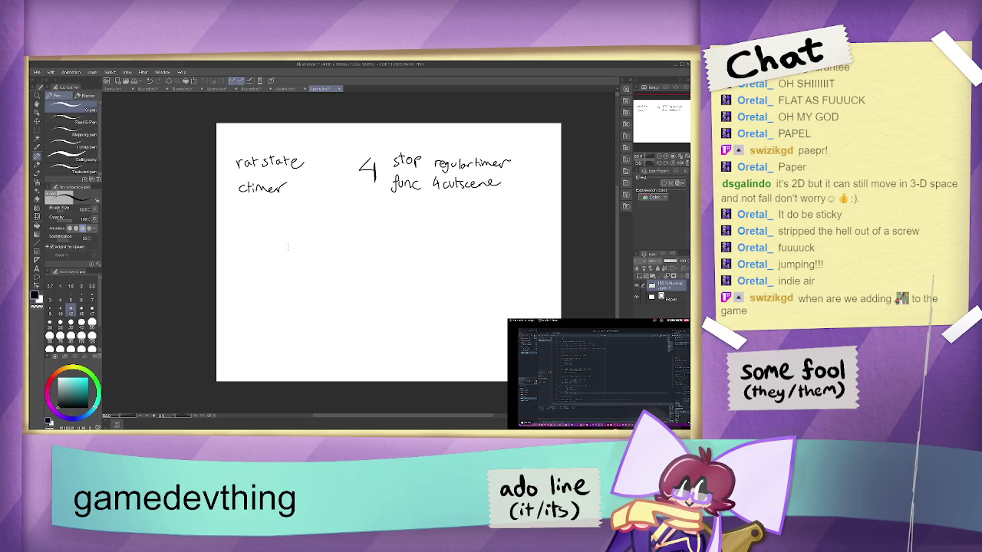
Step: Write 'func 4 ctsc' below ctimer with 'ctimer start (#)' under it
{"action": "left_click_drag", "start_coordinate": [283, 243], "coordinate": [280, 256]}
{"action": "left_click_drag", "start_coordinate": [279, 253], "coordinate": [319, 253]}
{"action": "mouse_move", "coordinate": [317, 245]}
{"action": "left_mouse_down"}
{"action": "mouse_move", "coordinate": [317, 256]}
{"action": "mouse_move", "coordinate": [337, 253]}
{"action": "left_mouse_up"}
{"action": "left_click_drag", "start_coordinate": [334, 249], "coordinate": [341, 248]}
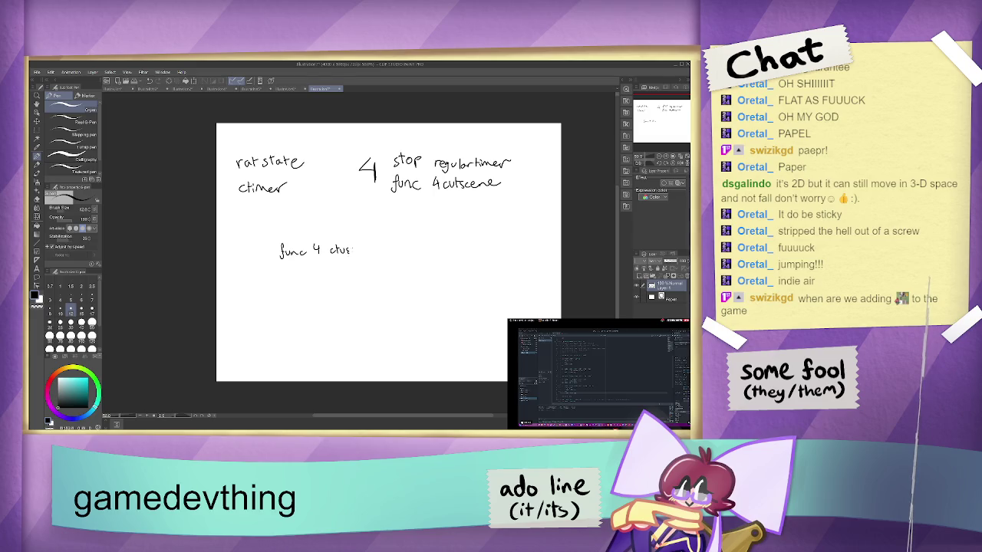
{"action": "key", "text": "ctrl+z"}
{"action": "key", "text": "ctrl+z"}
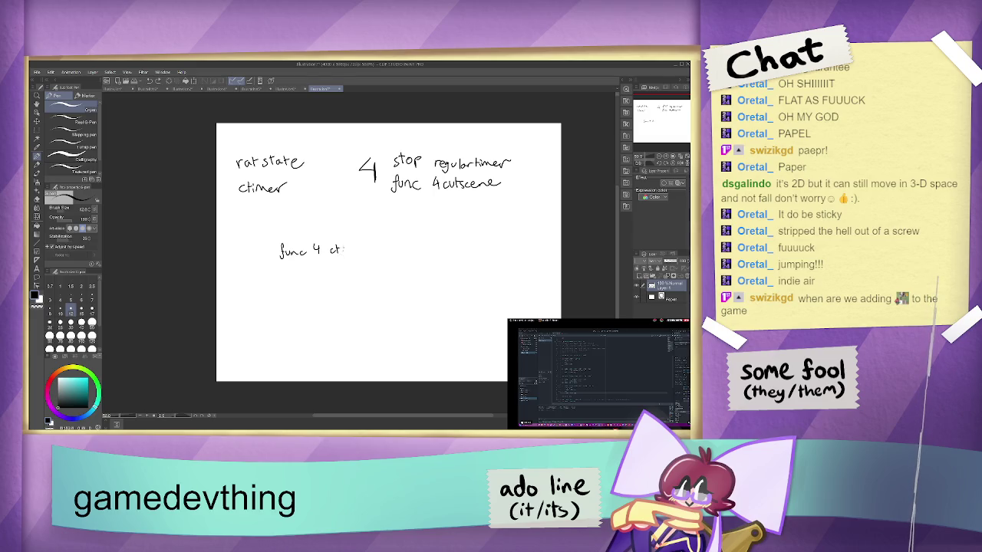
{"action": "mouse_move", "coordinate": [344, 246]}
{"action": "left_mouse_down"}
{"action": "mouse_move", "coordinate": [340, 256]}
{"action": "mouse_move", "coordinate": [350, 254]}
{"action": "left_mouse_up"}
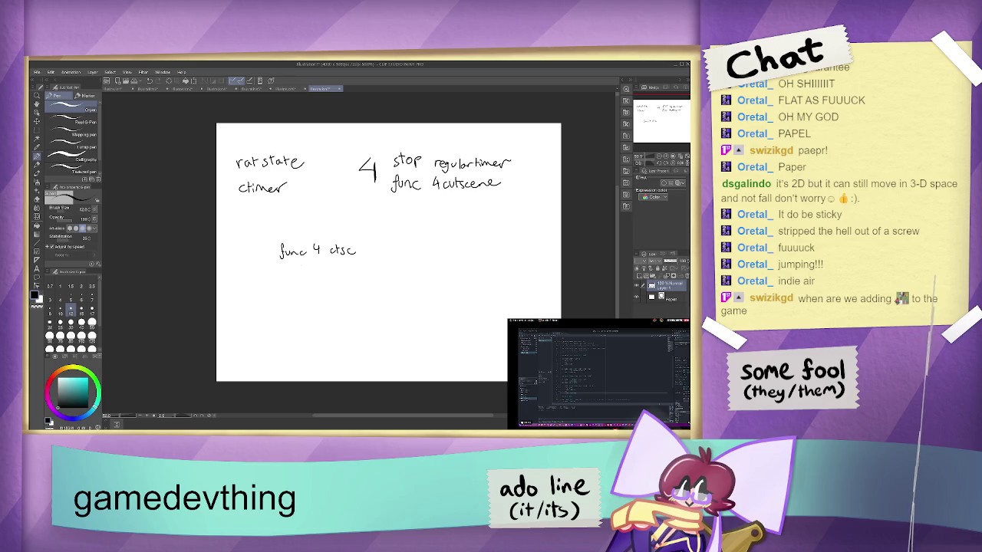
{"action": "mouse_move", "coordinate": [306, 259]}
{"action": "left_mouse_down"}
{"action": "mouse_move", "coordinate": [307, 269]}
{"action": "mouse_move", "coordinate": [374, 272]}
{"action": "mouse_move", "coordinate": [392, 262]}
{"action": "left_mouse_up"}
{"action": "left_click_drag", "start_coordinate": [379, 268], "coordinate": [395, 271]}
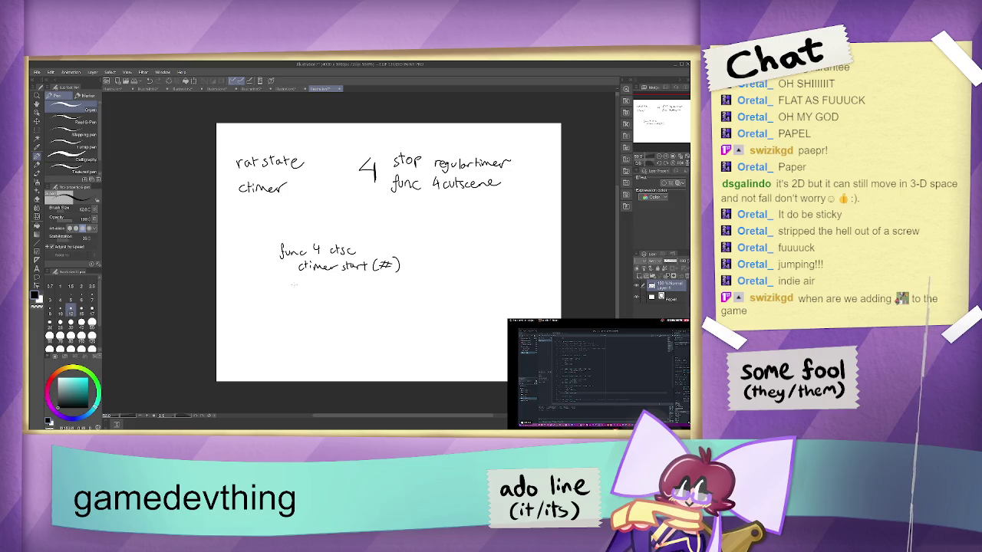
Step: Add 'onctimertimeout' and begin 'func ctimertimeout' on a new line
{"action": "left_click_drag", "start_coordinate": [304, 280], "coordinate": [302, 282]}
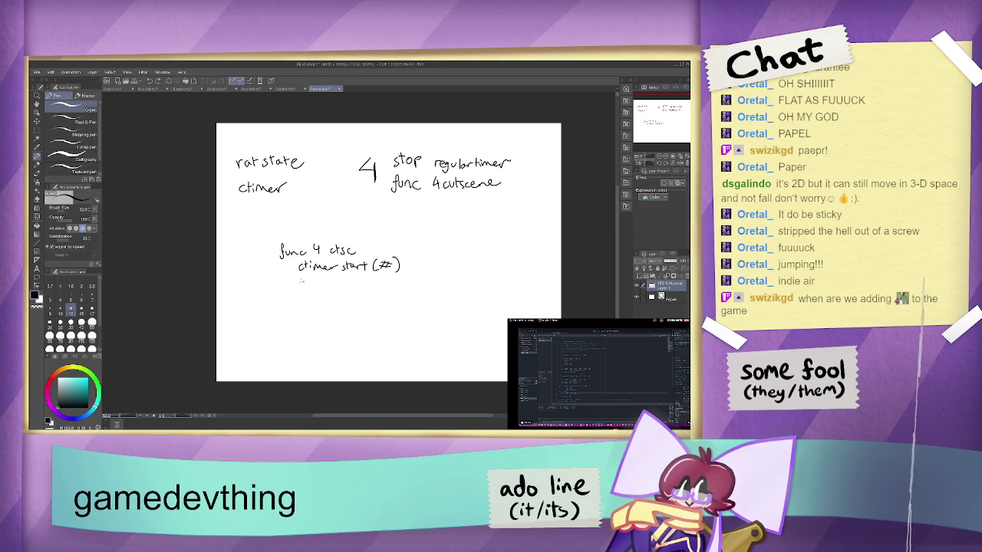
{"action": "left_click_drag", "start_coordinate": [304, 281], "coordinate": [323, 284]}
{"action": "left_click_drag", "start_coordinate": [319, 279], "coordinate": [396, 286]}
{"action": "left_click_drag", "start_coordinate": [393, 280], "coordinate": [400, 280]}
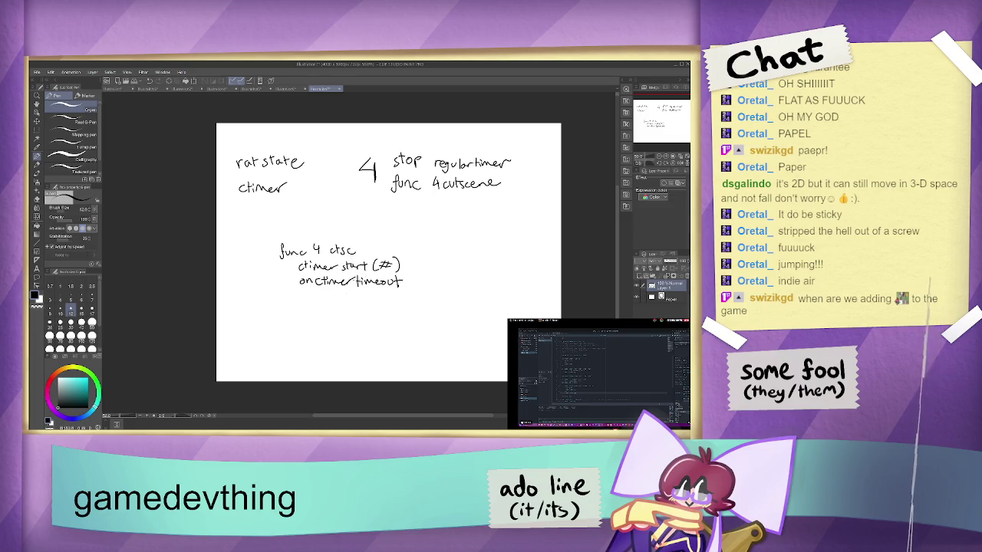
{"action": "mouse_move", "coordinate": [243, 315]}
{"action": "left_mouse_down"}
{"action": "mouse_move", "coordinate": [239, 328]}
{"action": "mouse_move", "coordinate": [251, 317]}
{"action": "mouse_move", "coordinate": [282, 323]}
{"action": "left_mouse_up"}
{"action": "left_click_drag", "start_coordinate": [278, 314], "coordinate": [303, 322]}
{"action": "left_click_drag", "start_coordinate": [301, 323], "coordinate": [355, 315]}
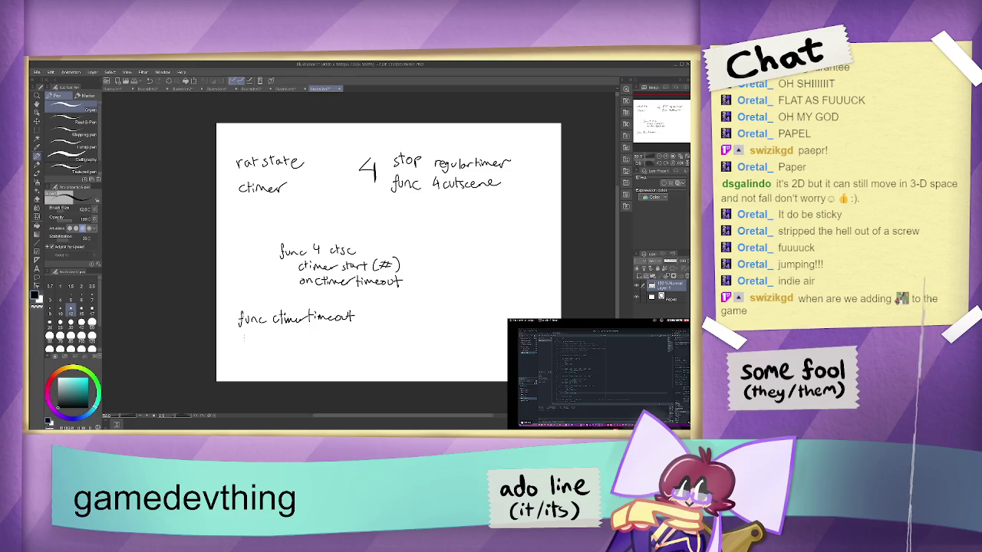
Step: Write 'array: 4,5,6,7' below func ctimertimeout
{"action": "left_click_drag", "start_coordinate": [244, 336], "coordinate": [283, 342]}
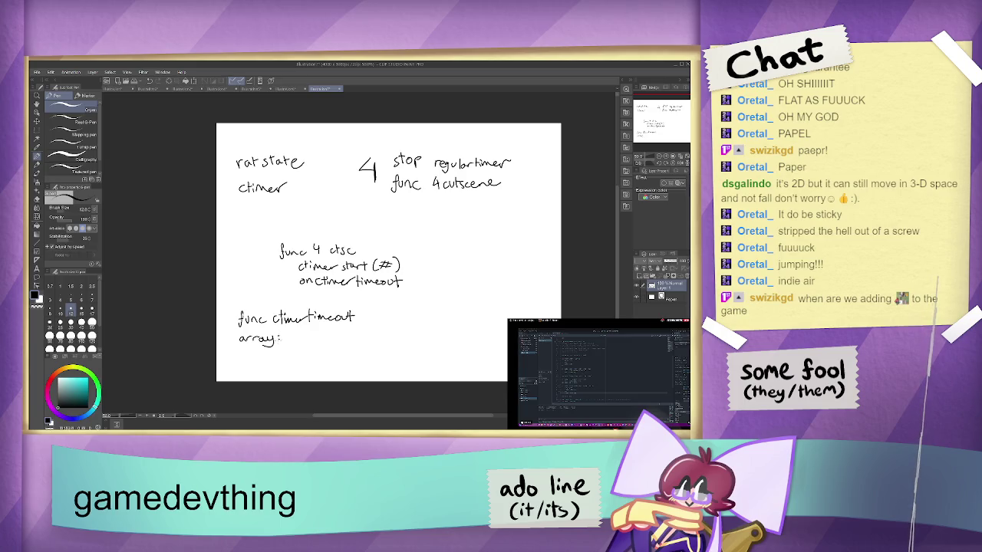
{"action": "left_click_drag", "start_coordinate": [294, 332], "coordinate": [294, 342]}
{"action": "left_click_drag", "start_coordinate": [298, 339], "coordinate": [332, 342]}
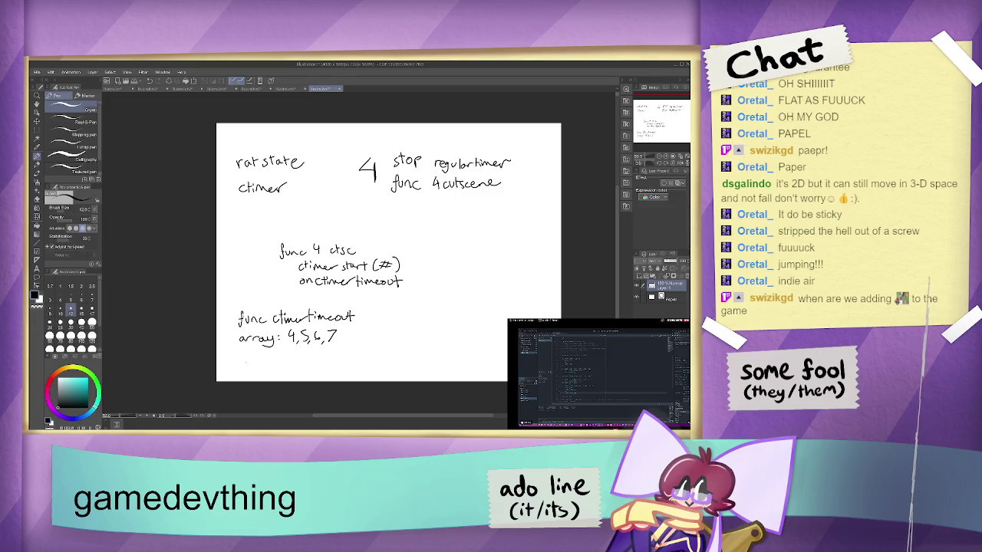
Step: Write 'add (number) to ratstate based on current ratstate' on the next line
{"action": "left_click_drag", "start_coordinate": [252, 359], "coordinate": [261, 362]}
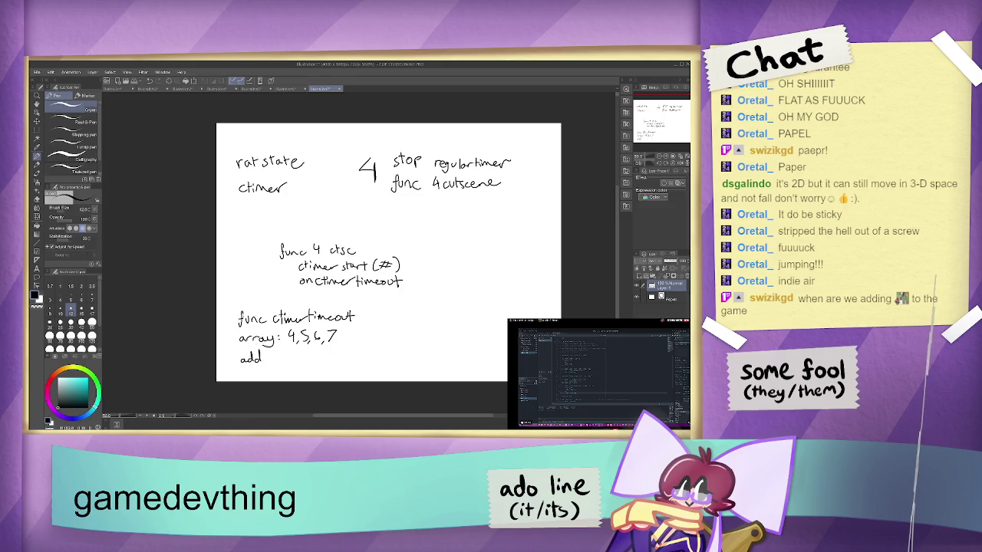
{"action": "mouse_move", "coordinate": [271, 349]}
{"action": "left_mouse_down"}
{"action": "mouse_move", "coordinate": [270, 362]}
{"action": "mouse_move", "coordinate": [326, 358]}
{"action": "left_mouse_up"}
{"action": "left_click_drag", "start_coordinate": [320, 352], "coordinate": [343, 358]}
{"action": "left_click_drag", "start_coordinate": [346, 353], "coordinate": [411, 352]}
{"action": "mouse_move", "coordinate": [415, 350]}
{"action": "left_mouse_down"}
{"action": "mouse_move", "coordinate": [415, 341]}
{"action": "mouse_move", "coordinate": [420, 350]}
{"action": "left_mouse_up"}
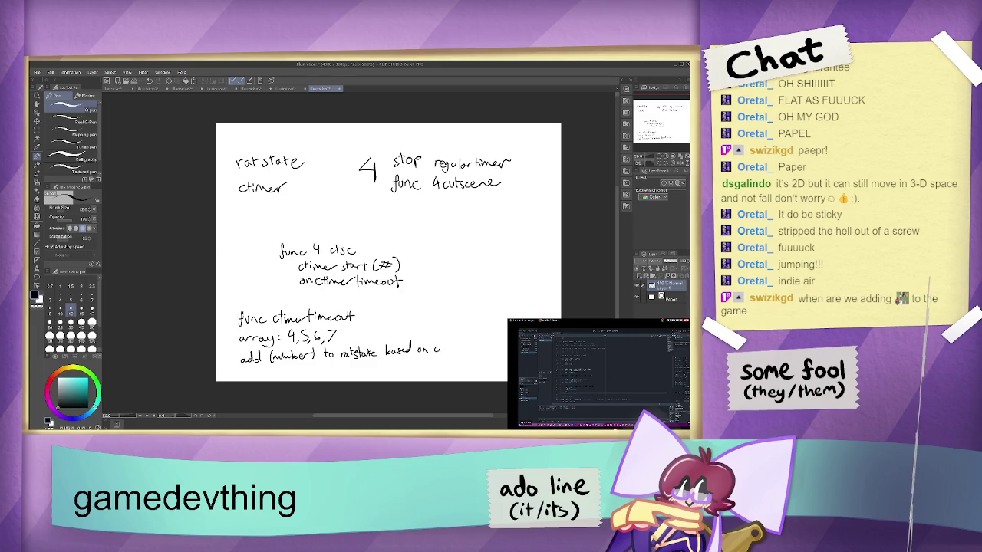
{"action": "left_click_drag", "start_coordinate": [450, 349], "coordinate": [483, 353]}
{"action": "left_click_drag", "start_coordinate": [485, 345], "coordinate": [501, 355]}
{"action": "left_click_drag", "start_coordinate": [497, 348], "coordinate": [504, 349]}
{"action": "left_click_drag", "start_coordinate": [504, 351], "coordinate": [507, 353]}
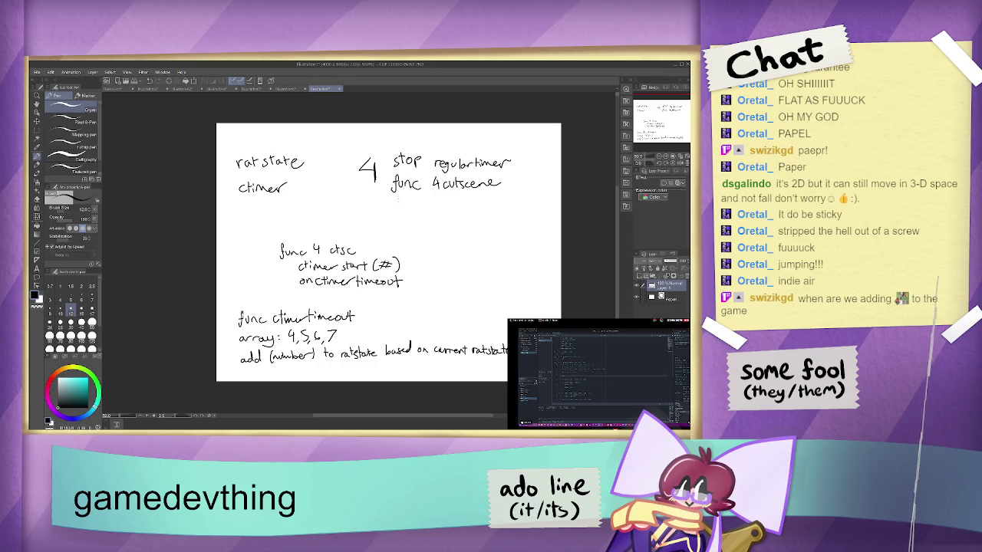
Step: Write '$ratposition' under 'func 4cutscene' and undo the curved arrow drawn around the list
{"action": "mouse_move", "coordinate": [400, 198]}
{"action": "left_mouse_down"}
{"action": "mouse_move", "coordinate": [397, 213]}
{"action": "mouse_move", "coordinate": [414, 202]}
{"action": "mouse_move", "coordinate": [422, 210]}
{"action": "left_mouse_up"}
{"action": "left_click_drag", "start_coordinate": [419, 201], "coordinate": [427, 216]}
{"action": "left_click_drag", "start_coordinate": [427, 205], "coordinate": [457, 211]}
{"action": "left_click_drag", "start_coordinate": [463, 202], "coordinate": [470, 204]}
{"action": "mouse_move", "coordinate": [473, 203]}
{"action": "left_mouse_down"}
{"action": "mouse_move", "coordinate": [478, 209]}
{"action": "mouse_move", "coordinate": [515, 167]}
{"action": "mouse_move", "coordinate": [449, 140]}
{"action": "mouse_move", "coordinate": [465, 143]}
{"action": "left_mouse_up"}
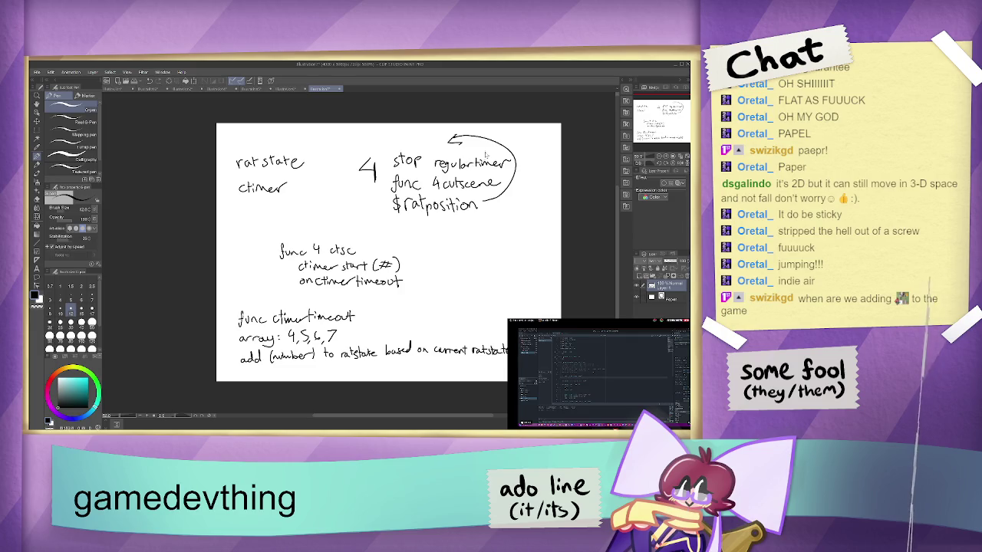
{"action": "key", "text": "ctrl+z"}
{"action": "key", "text": "ctrl+z"}
{"action": "left_click", "coordinate": [33, 130]}
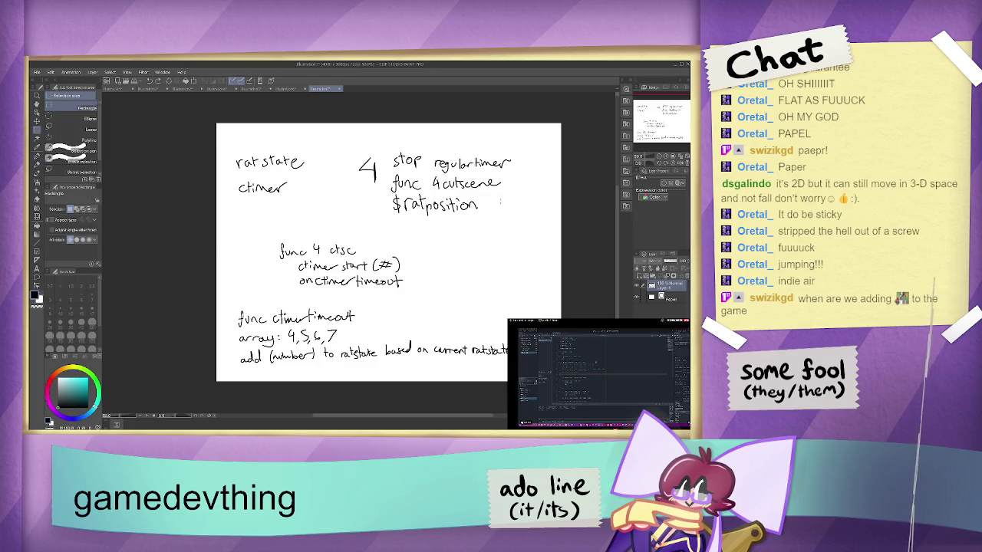
Step: Move the '$ratposition' handwriting above 'stop regulartimer' and deselect it
{"action": "mouse_move", "coordinate": [375, 193]}
{"action": "left_mouse_down"}
{"action": "mouse_move", "coordinate": [495, 221]}
{"action": "mouse_move", "coordinate": [439, 150]}
{"action": "left_mouse_up"}
{"action": "key", "text": "k"}
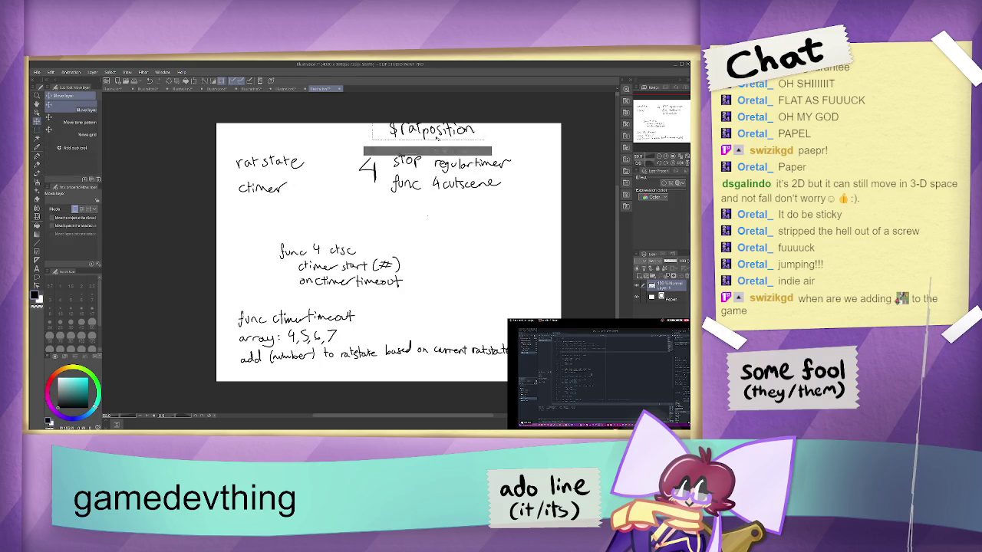
{"action": "key", "text": "ctrl+d"}
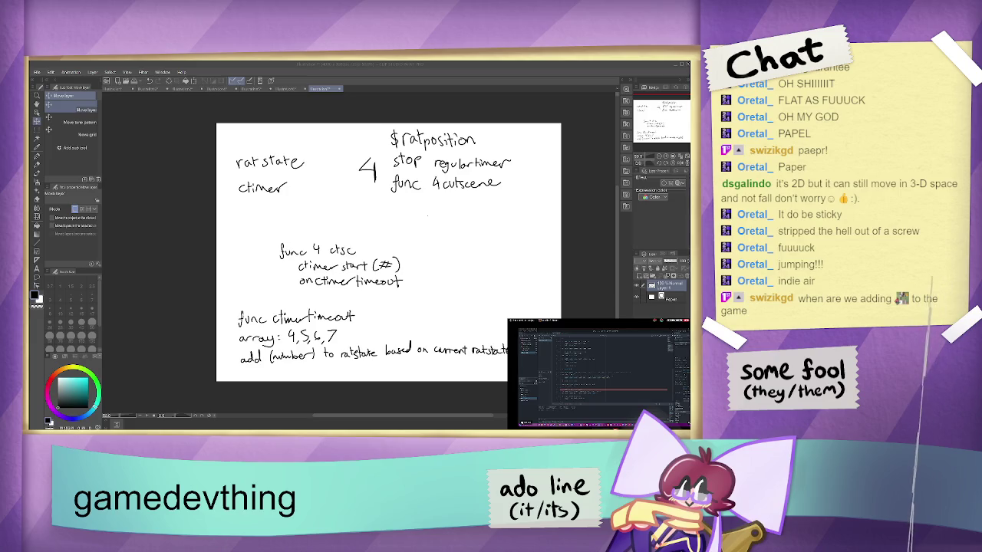
{"action": "key", "text": "alt+Tab"}
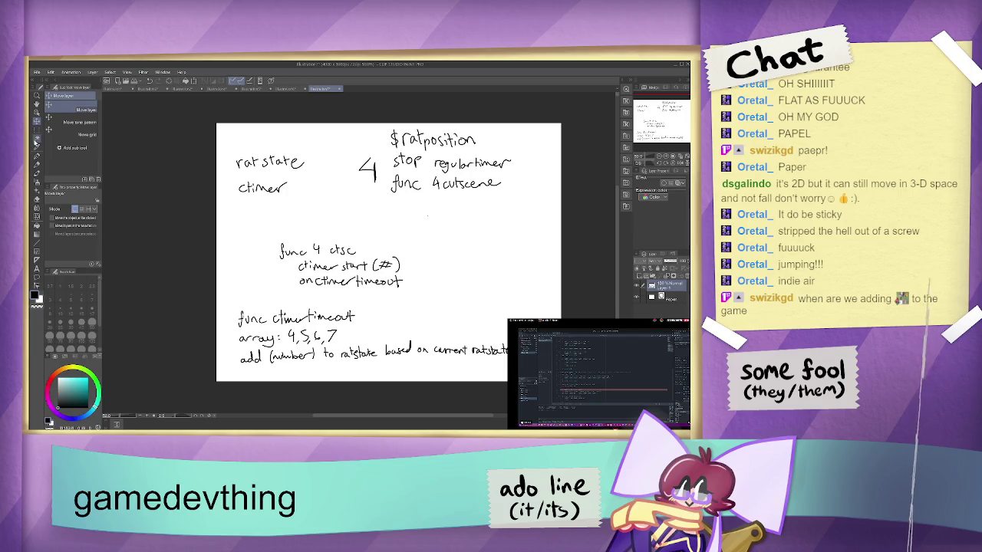
{"action": "left_click", "coordinate": [36, 156]}
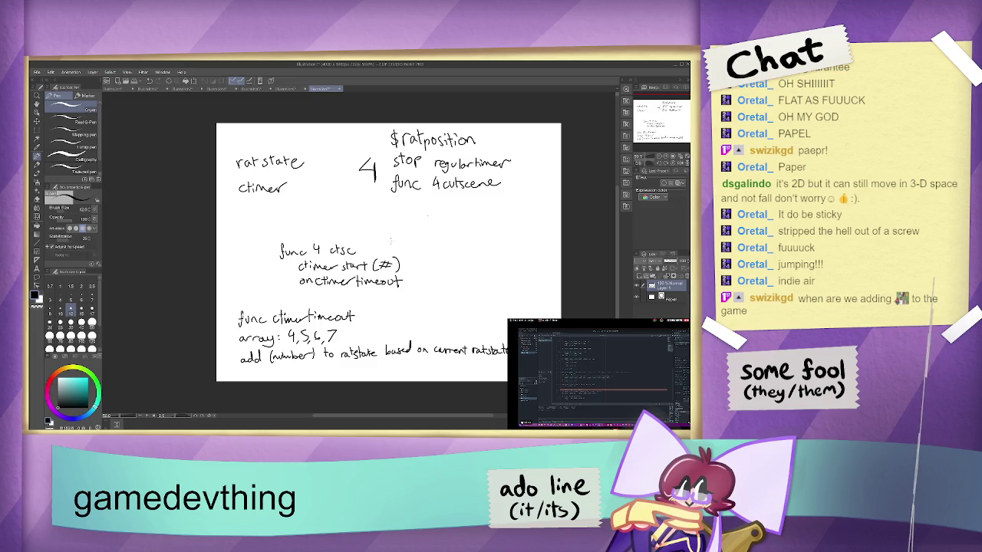
{"action": "key", "text": "m"}
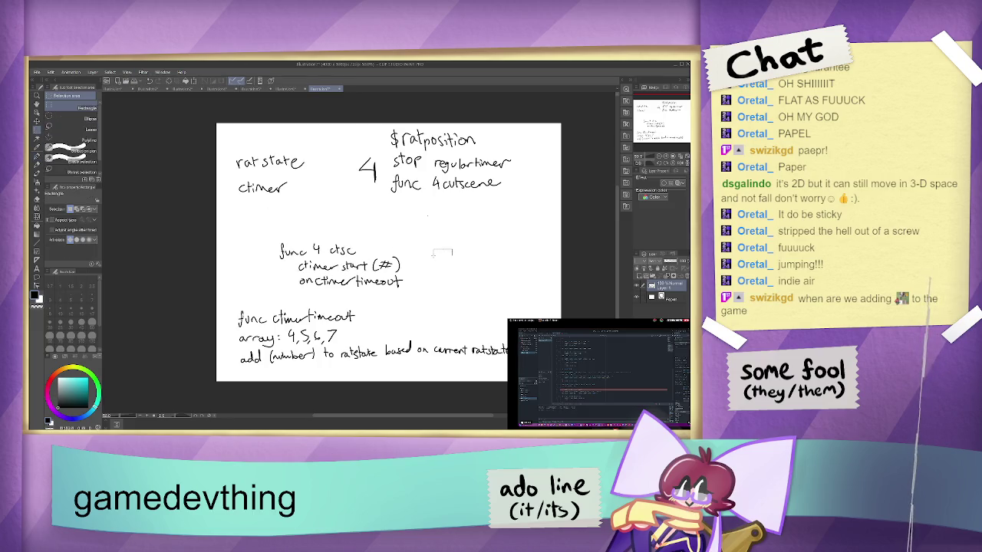
Step: Shift the notes from 'func 4 ctsc' to the ratstate line up beneath 'ctimer', then deselect
{"action": "left_click_drag", "start_coordinate": [282, 221], "coordinate": [542, 259]}
{"action": "left_click_drag", "start_coordinate": [219, 221], "coordinate": [542, 383]}
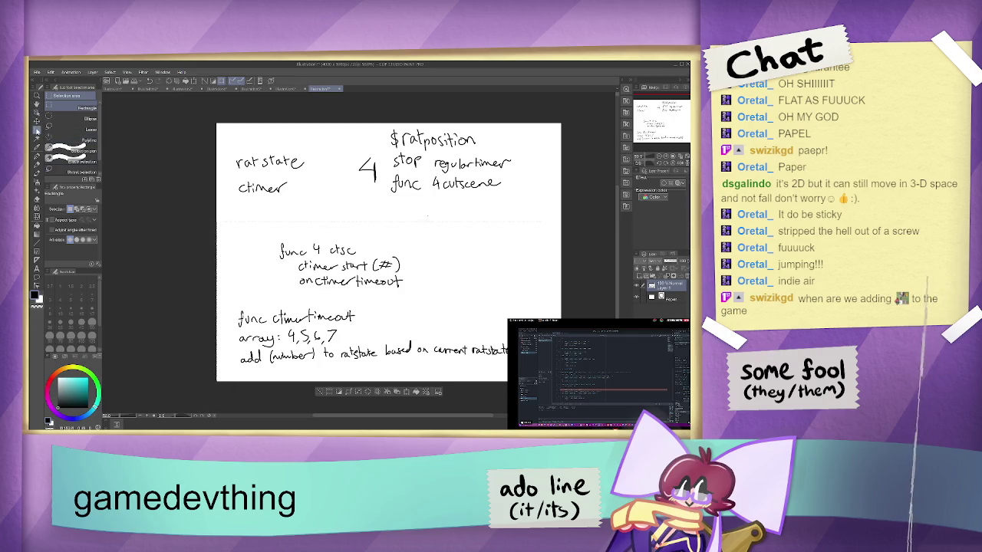
{"action": "key", "text": "k"}
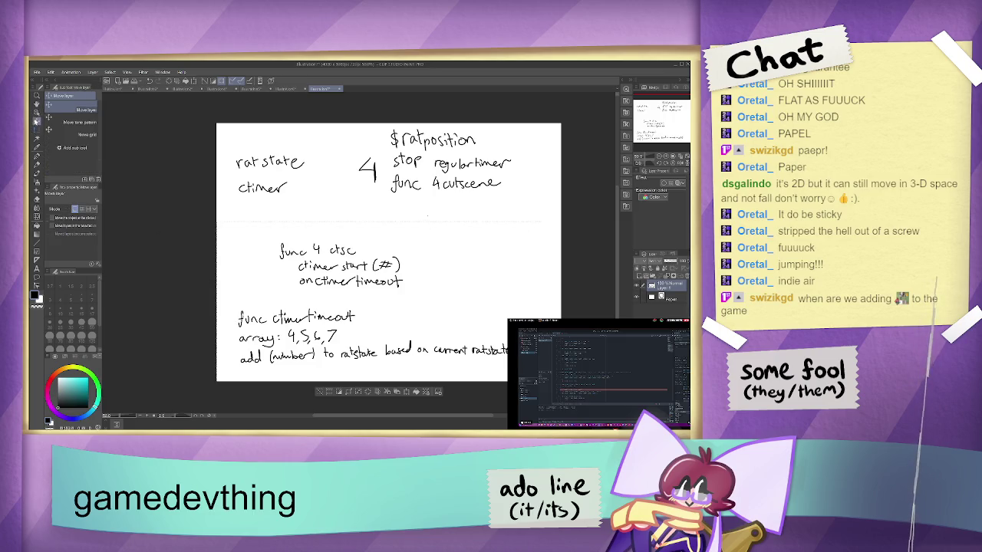
{"action": "left_click_drag", "start_coordinate": [345, 306], "coordinate": [328, 270]}
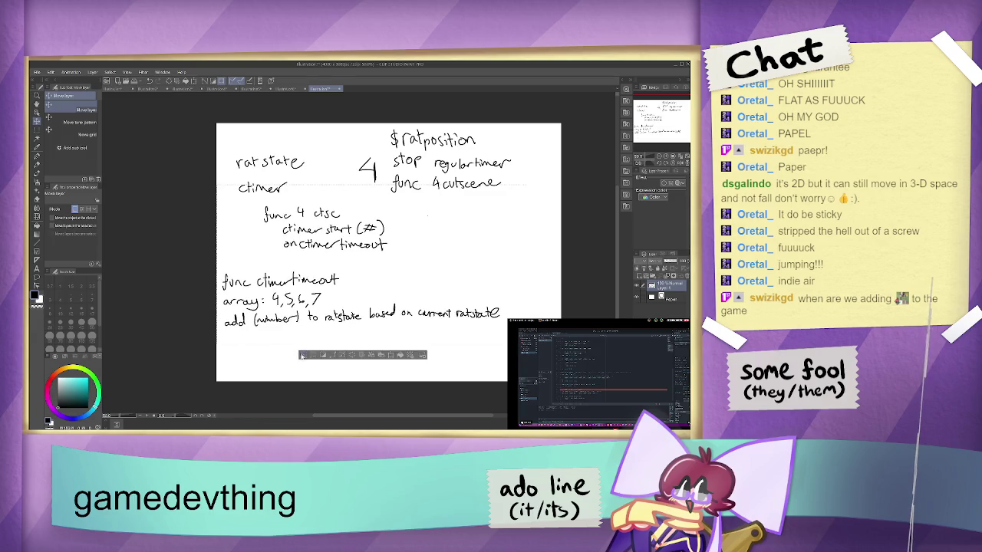
{"action": "left_click", "coordinate": [302, 355]}
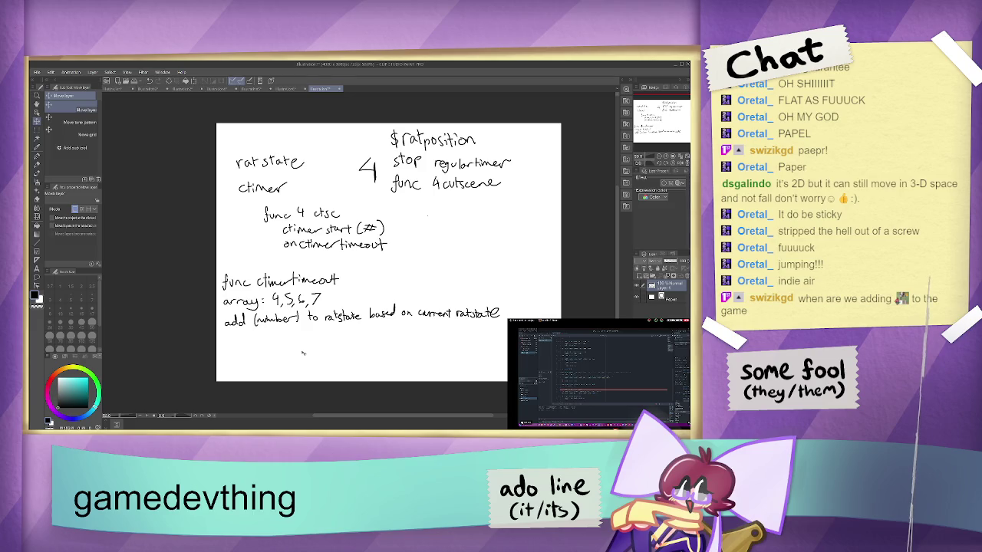
{"action": "key", "text": "p"}
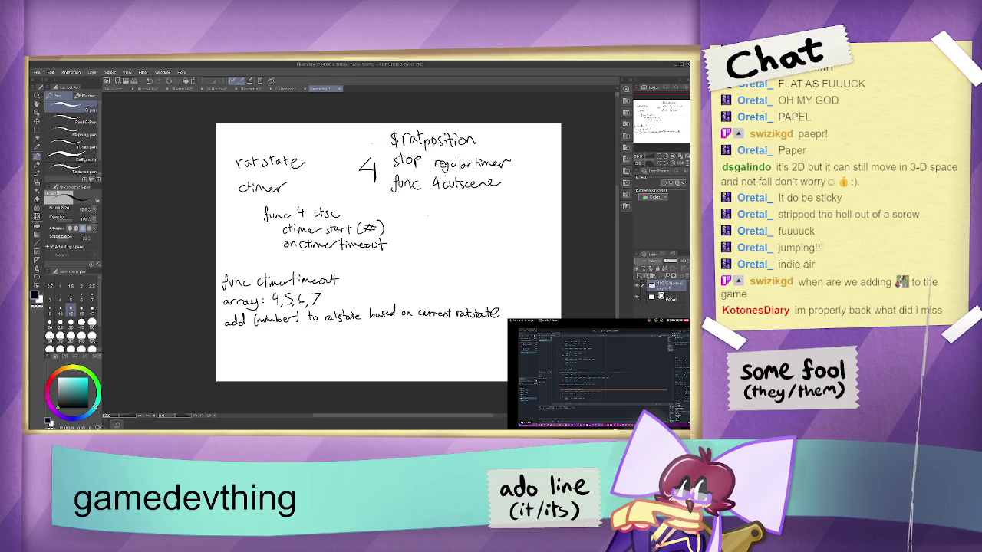
Step: Draw arrows from the 4 to its three listed items and bracket the group
{"action": "mouse_move", "coordinate": [367, 148]}
{"action": "left_mouse_down"}
{"action": "mouse_move", "coordinate": [378, 140]}
{"action": "mouse_move", "coordinate": [391, 185]}
{"action": "left_mouse_up"}
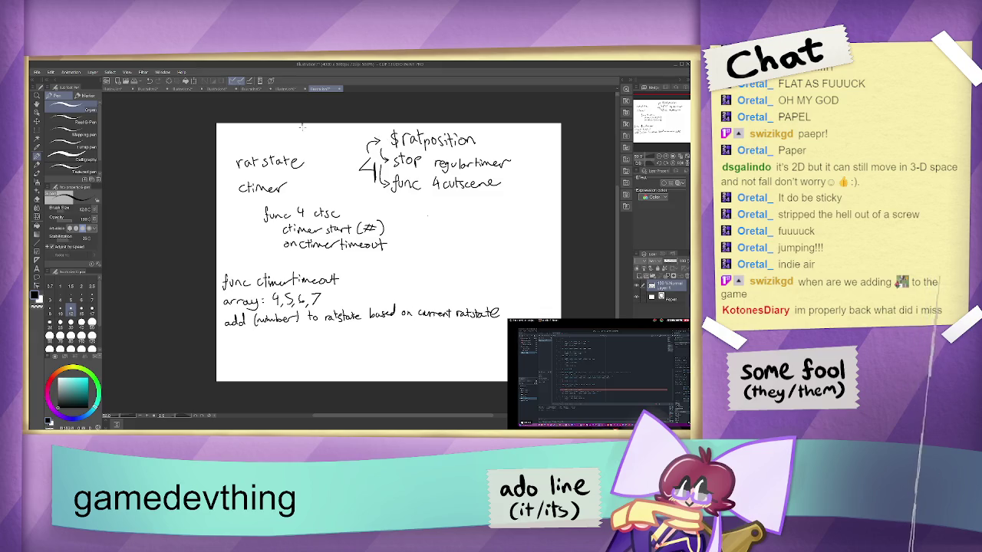
{"action": "left_click_drag", "start_coordinate": [305, 164], "coordinate": [302, 124]}
{"action": "key", "text": "ctrl+z"}
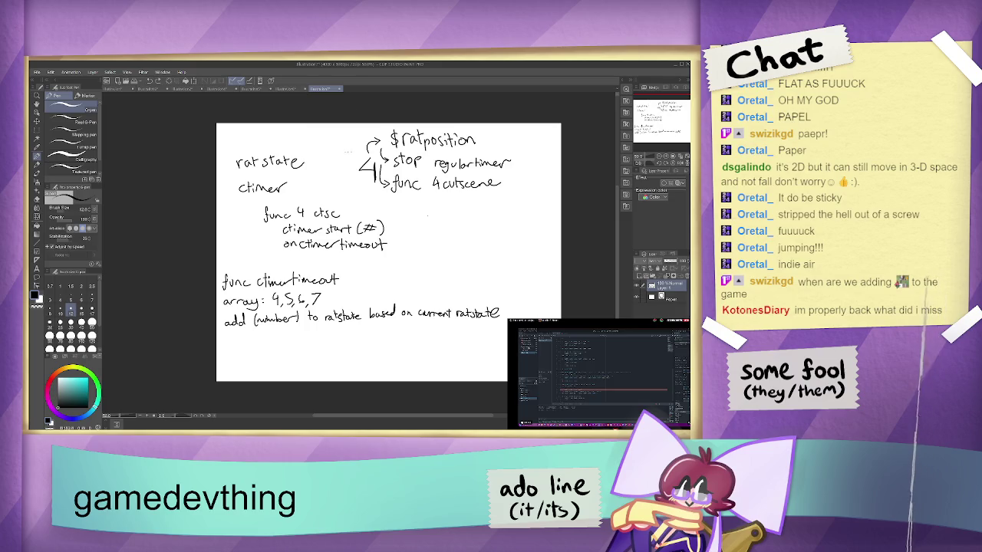
{"action": "mouse_move", "coordinate": [360, 154]}
{"action": "left_mouse_down"}
{"action": "mouse_move", "coordinate": [351, 181]}
{"action": "mouse_move", "coordinate": [364, 190]}
{"action": "left_mouse_up"}
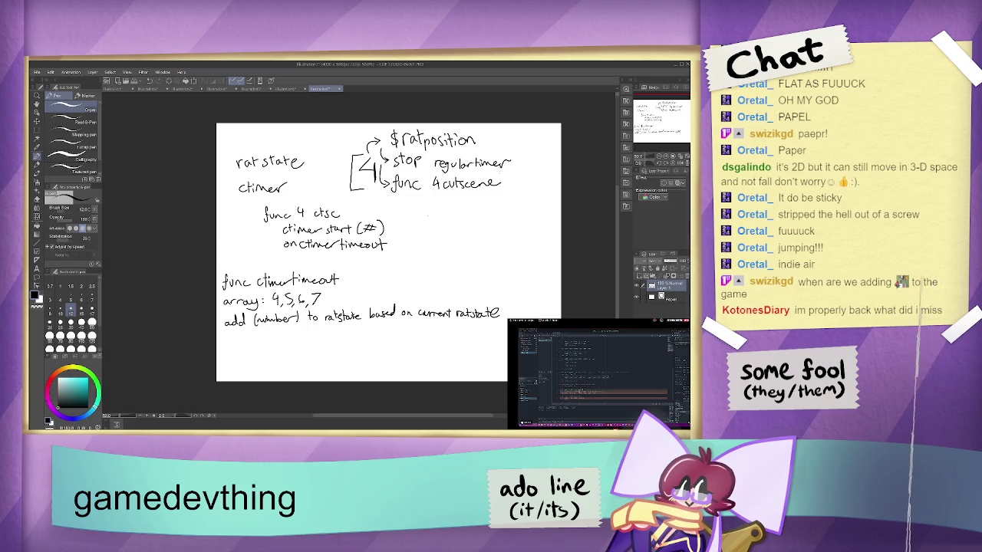
{"action": "mouse_move", "coordinate": [460, 168]}
{"action": "left_mouse_down"}
{"action": "mouse_move", "coordinate": [526, 166]}
{"action": "mouse_move", "coordinate": [508, 172]}
{"action": "mouse_move", "coordinate": [503, 150]}
{"action": "left_mouse_up"}
{"action": "key", "text": "ctrl+z"}
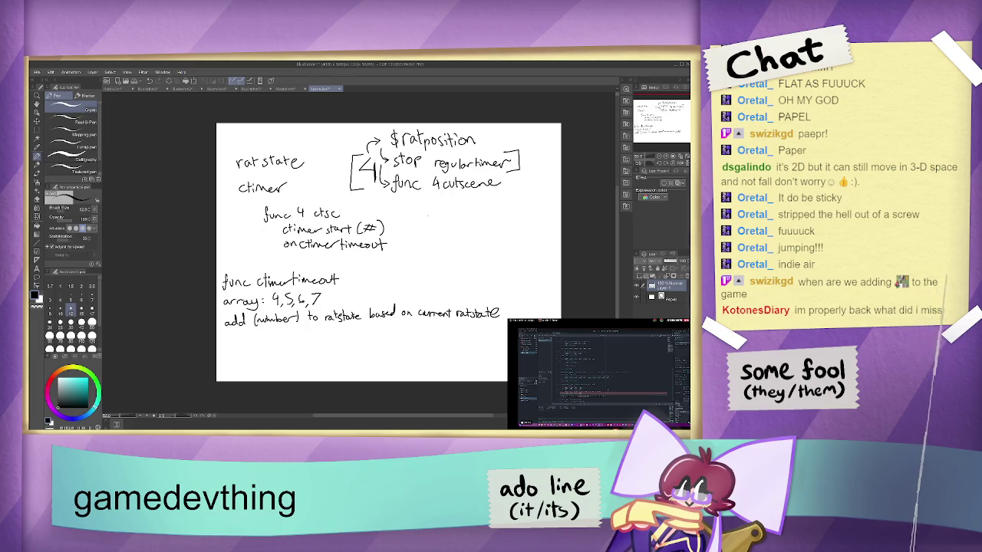
Step: Draw a curved arrow to 'ctimer start (#)' and one from 'func ctimertimeout' to the array line
{"action": "mouse_move", "coordinate": [262, 219]}
{"action": "left_mouse_down"}
{"action": "mouse_move", "coordinate": [253, 230]}
{"action": "mouse_move", "coordinate": [277, 235]}
{"action": "left_mouse_up"}
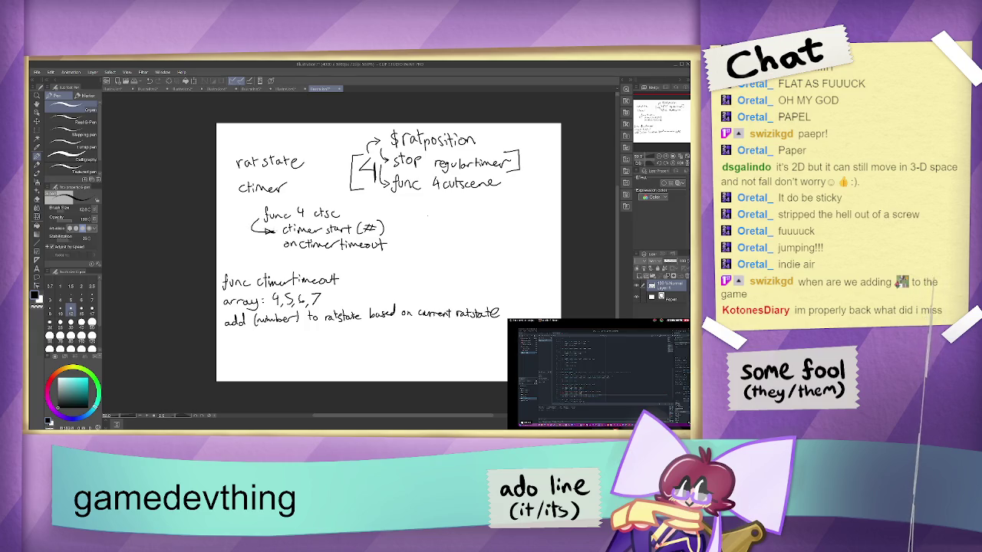
{"action": "left_click_drag", "start_coordinate": [268, 230], "coordinate": [277, 233]}
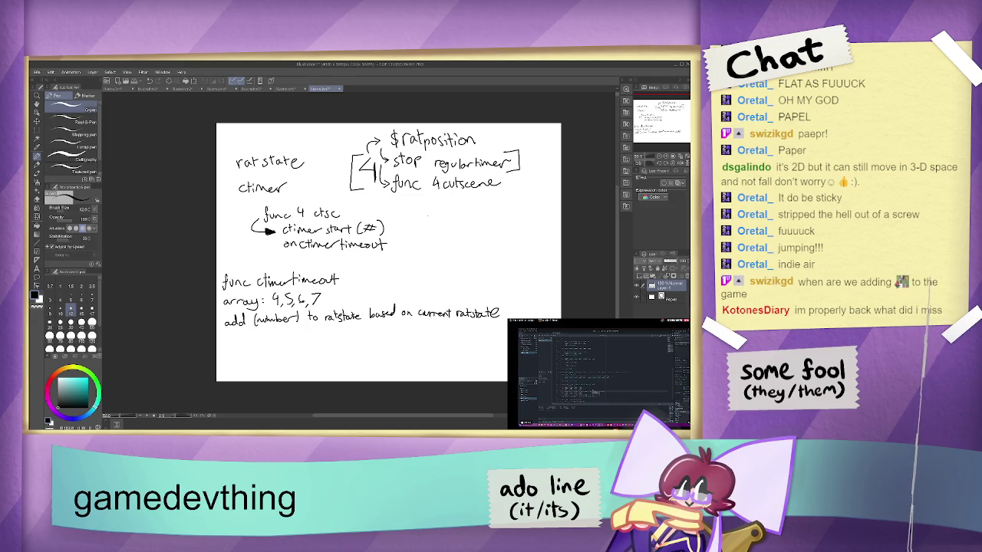
{"action": "left_click_drag", "start_coordinate": [254, 239], "coordinate": [275, 247]}
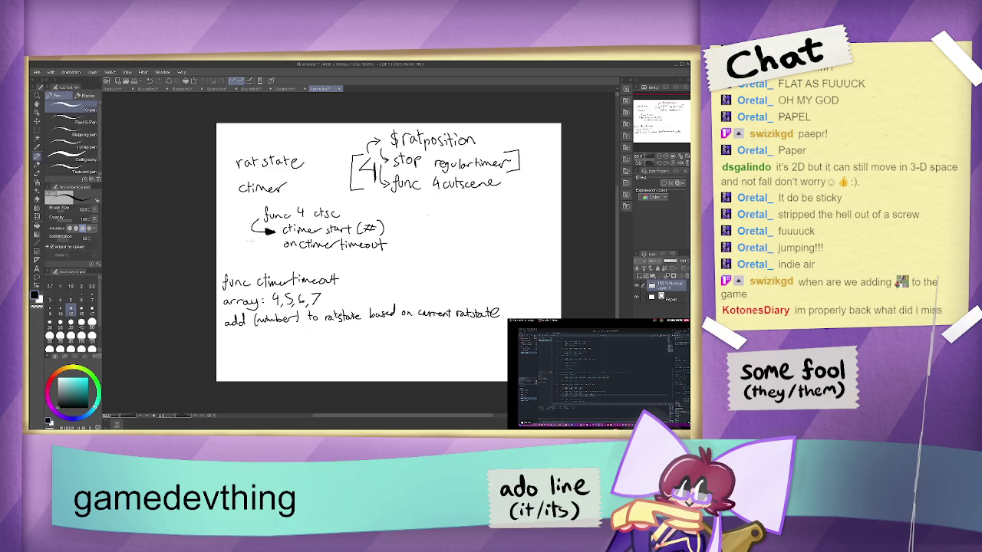
{"action": "key", "text": "ctrl+z"}
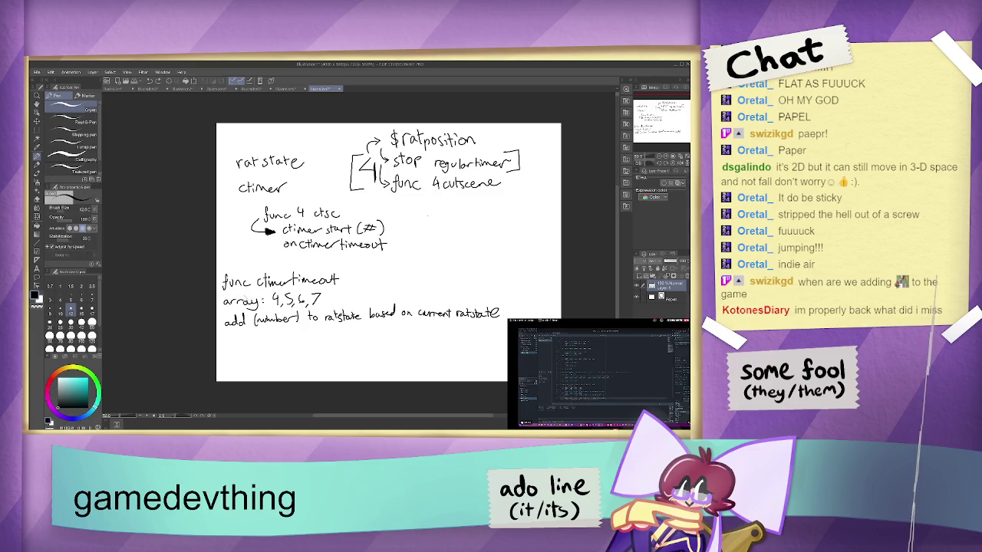
{"action": "mouse_move", "coordinate": [350, 280]}
{"action": "left_mouse_down"}
{"action": "mouse_move", "coordinate": [339, 298]}
{"action": "mouse_move", "coordinate": [350, 291]}
{"action": "mouse_move", "coordinate": [351, 301]}
{"action": "mouse_move", "coordinate": [338, 298]}
{"action": "mouse_move", "coordinate": [356, 298]}
{"action": "left_mouse_up"}
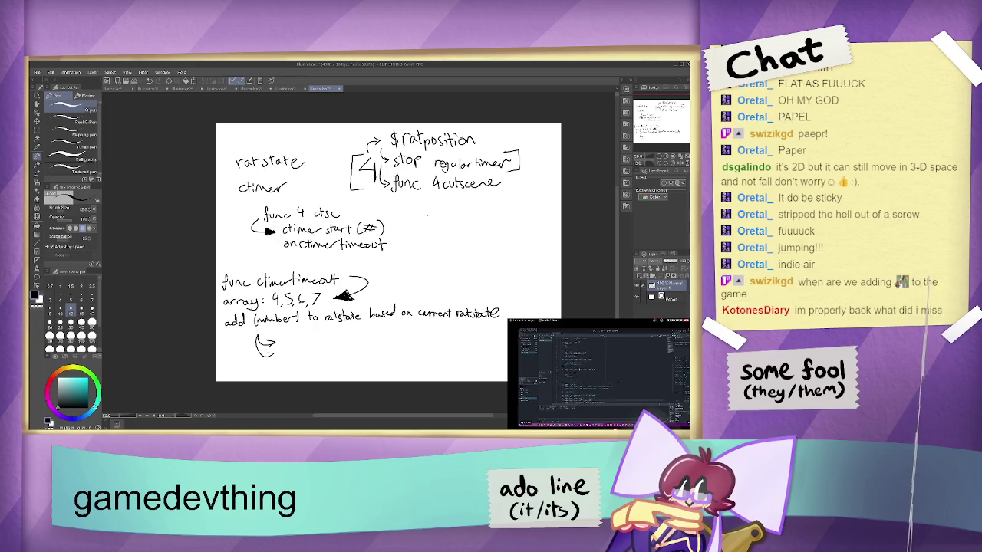
Step: Handwrite the mappings 4→5, 5→0, 6→0, 7→0 with hooked arrows, then run the game with F5
{"action": "mouse_move", "coordinate": [260, 337]}
{"action": "left_mouse_down"}
{"action": "mouse_move", "coordinate": [274, 346]}
{"action": "mouse_move", "coordinate": [310, 333]}
{"action": "left_mouse_up"}
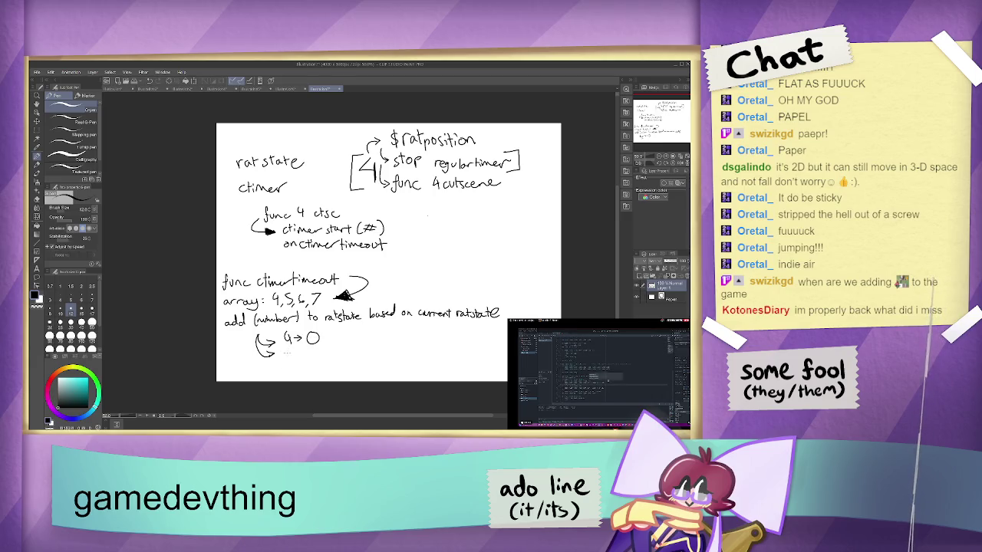
{"action": "key", "text": "ctrl+z"}
{"action": "mouse_move", "coordinate": [307, 336]}
{"action": "left_mouse_down"}
{"action": "mouse_move", "coordinate": [308, 350]}
{"action": "mouse_move", "coordinate": [316, 345]}
{"action": "mouse_move", "coordinate": [279, 366]}
{"action": "left_mouse_up"}
{"action": "mouse_move", "coordinate": [294, 360]}
{"action": "left_mouse_down"}
{"action": "mouse_move", "coordinate": [291, 368]}
{"action": "mouse_move", "coordinate": [322, 358]}
{"action": "mouse_move", "coordinate": [294, 381]}
{"action": "mouse_move", "coordinate": [320, 370]}
{"action": "left_mouse_up"}
{"action": "key", "text": "ctrl+z"}
{"action": "left_click_drag", "start_coordinate": [259, 353], "coordinate": [281, 373]}
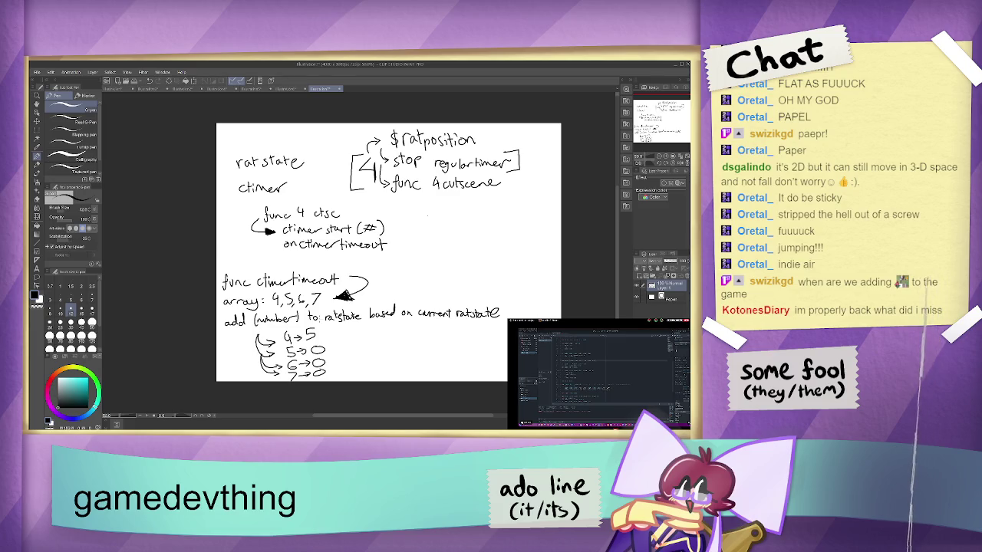
{"action": "key", "text": "F5"}
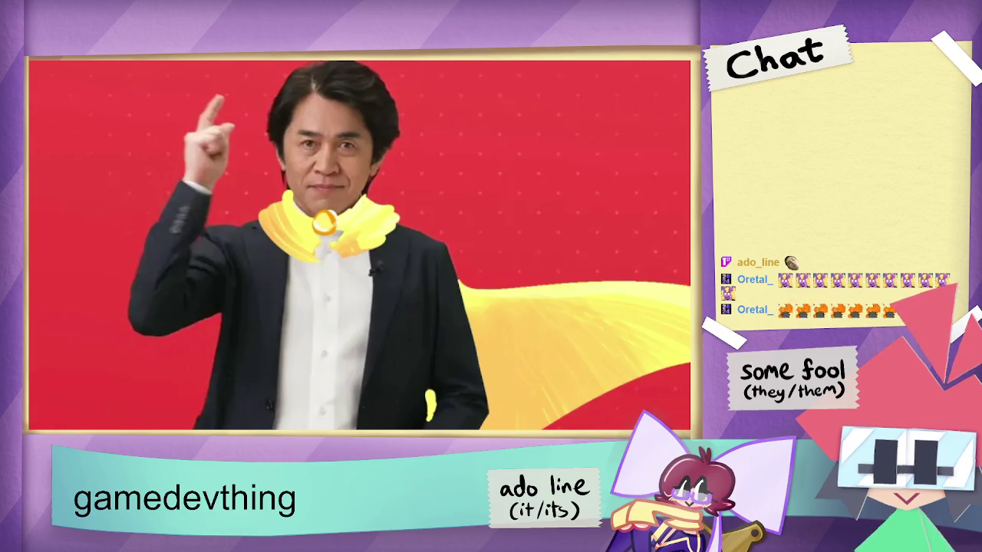
Step: Enter 'Nintendo Direct!! Yippie!!' as the OBS stream banner text
{"action": "type", "text": "Nint"}
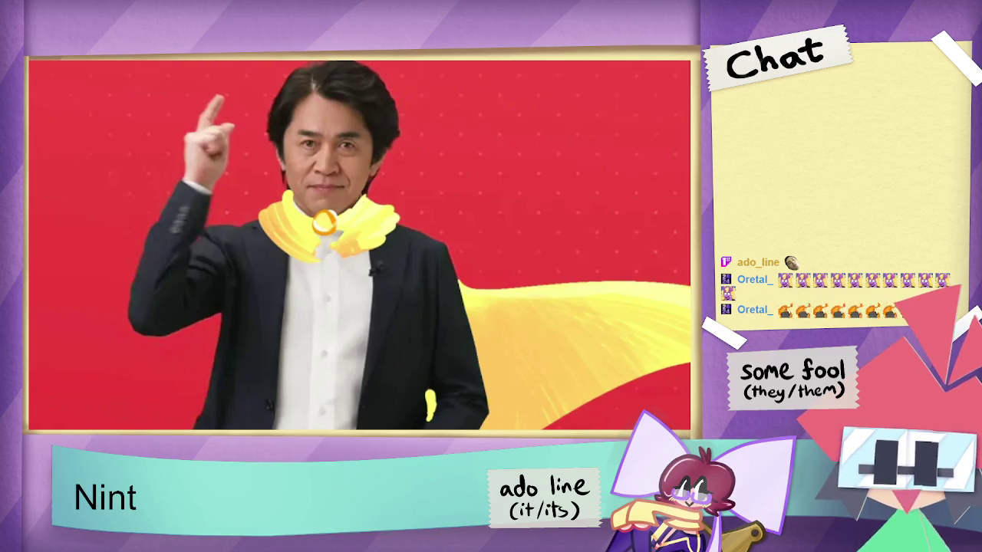
{"action": "type", "text": "endo Dire"}
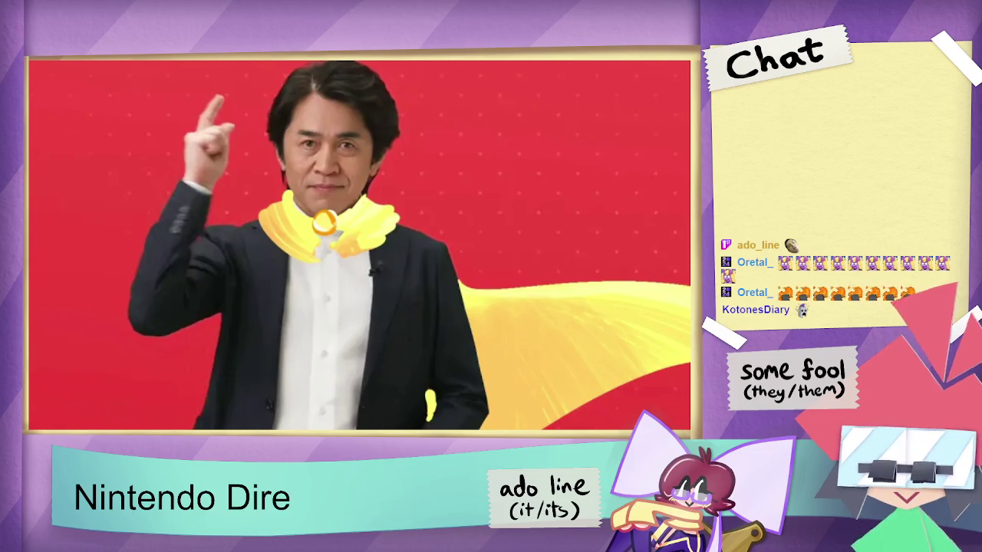
{"action": "type", "text": "ct!! Y"}
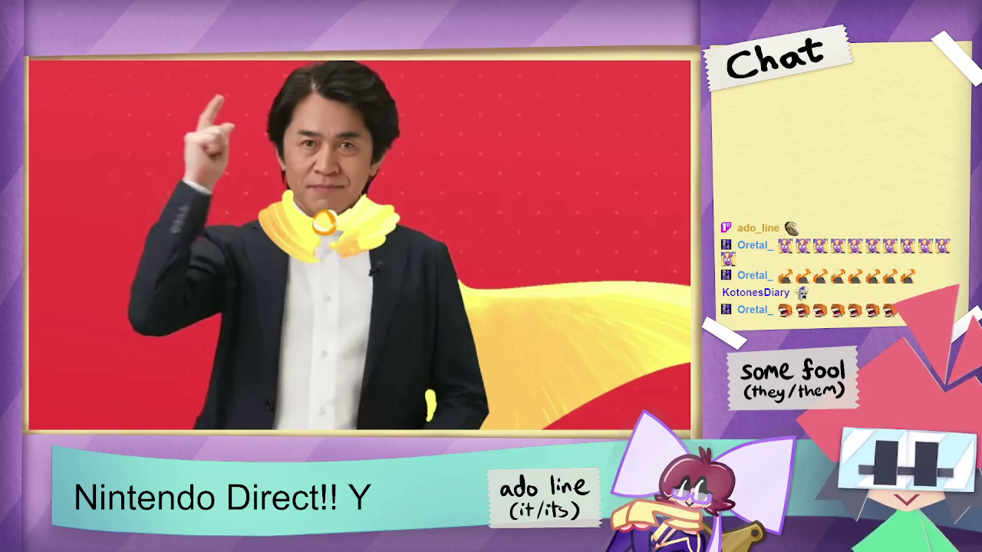
{"action": "type", "text": "ippie!!"}
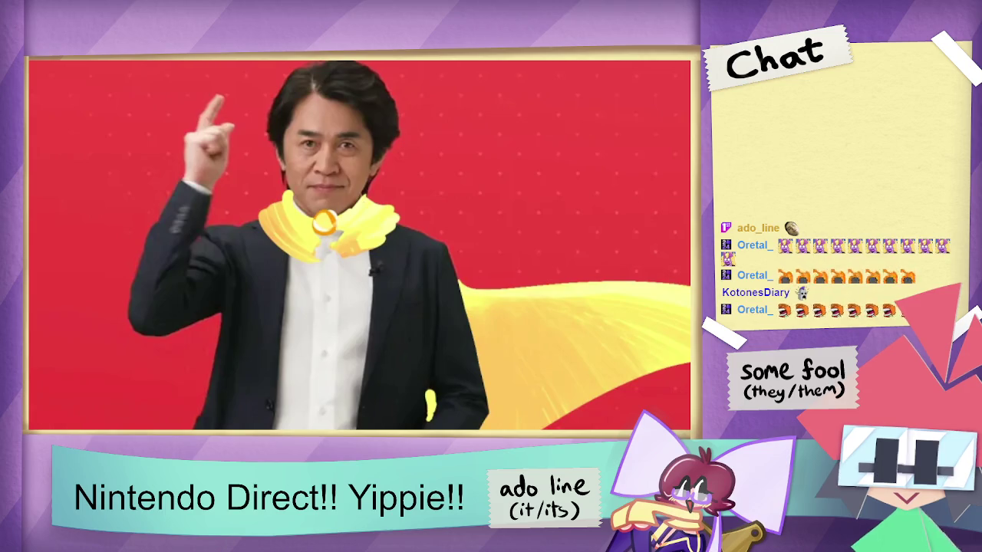